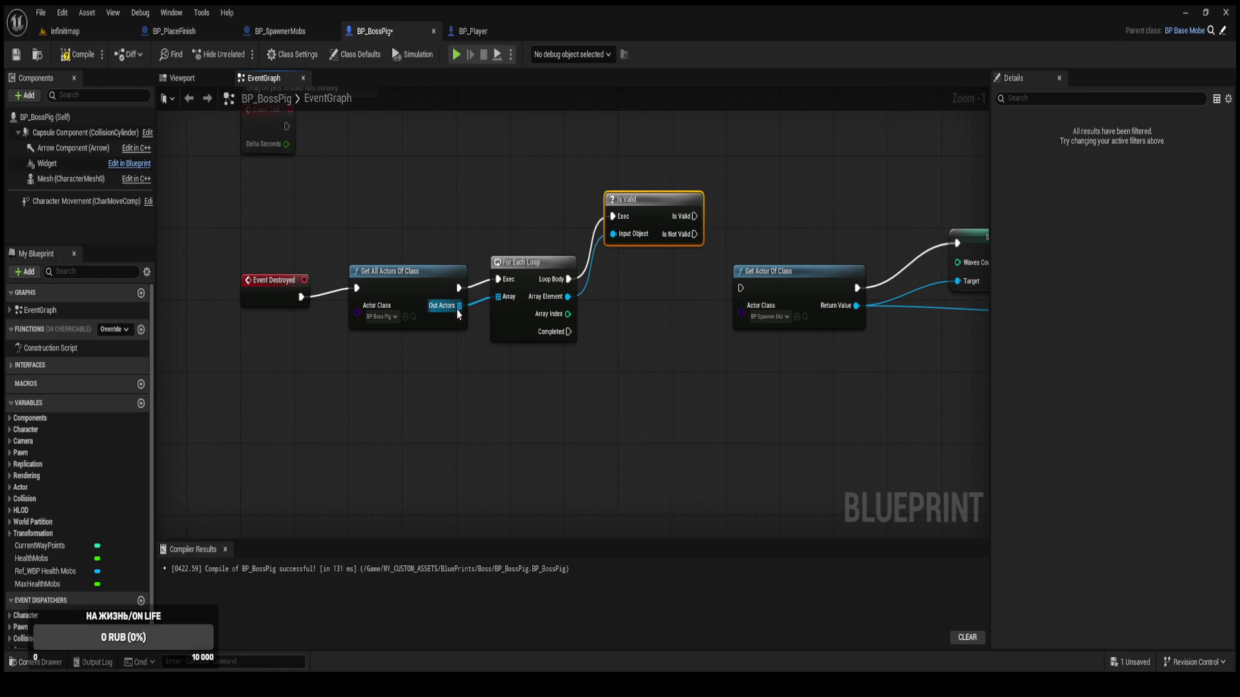
# Add an IS EMPTY check on Get All Actors' Out Actors and unlink the For Each Loop.
pyautogui.moveTo(457, 311)
pyautogui.mouseDown()
pyautogui.moveTo(541, 391)
pyautogui.moveTo(588, 476)
pyautogui.mouseUp()
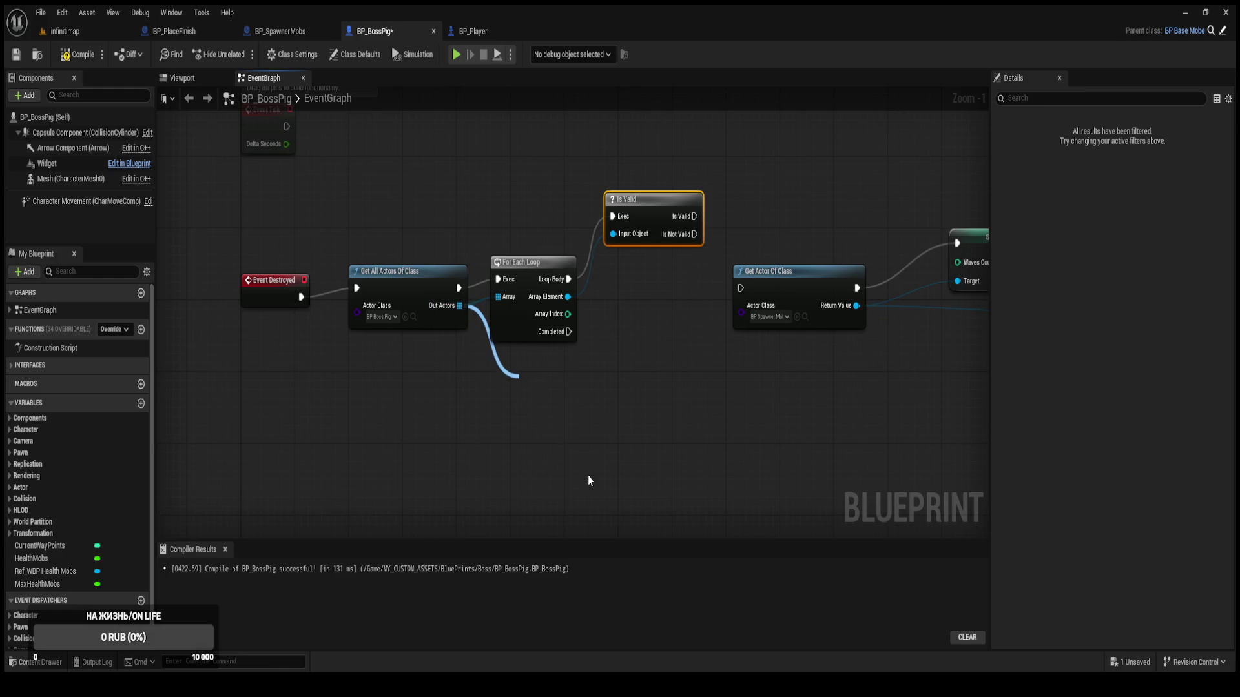
pyautogui.click(577, 463)
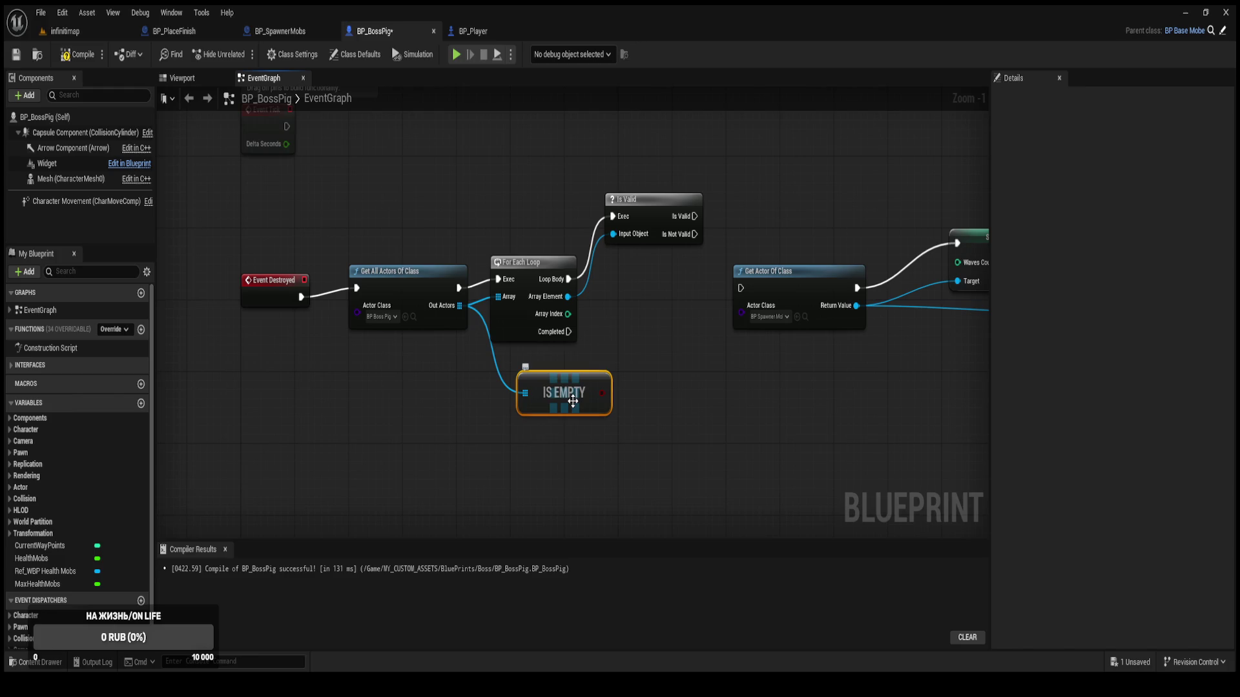
pyautogui.moveTo(685, 185)
pyautogui.mouseDown()
pyautogui.moveTo(561, 283)
pyautogui.moveTo(595, 184)
pyautogui.mouseUp()
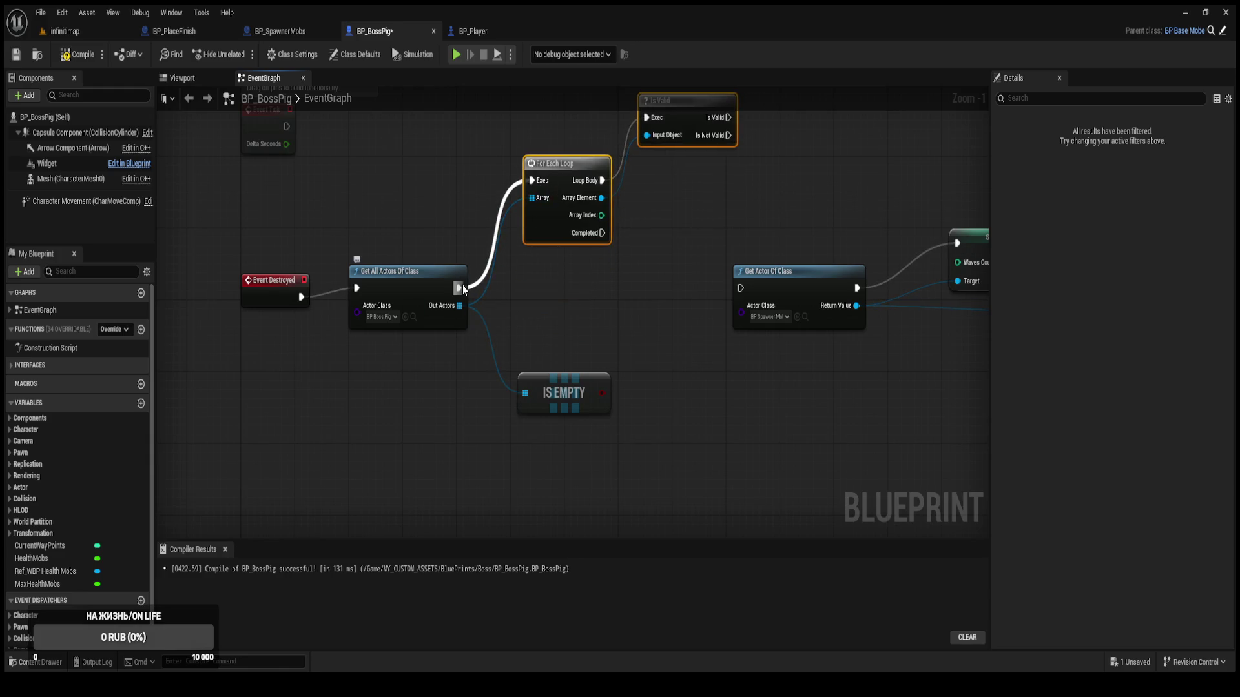
pyautogui.keyDown('alt'); pyautogui.click(462, 284); pyautogui.keyUp('alt')
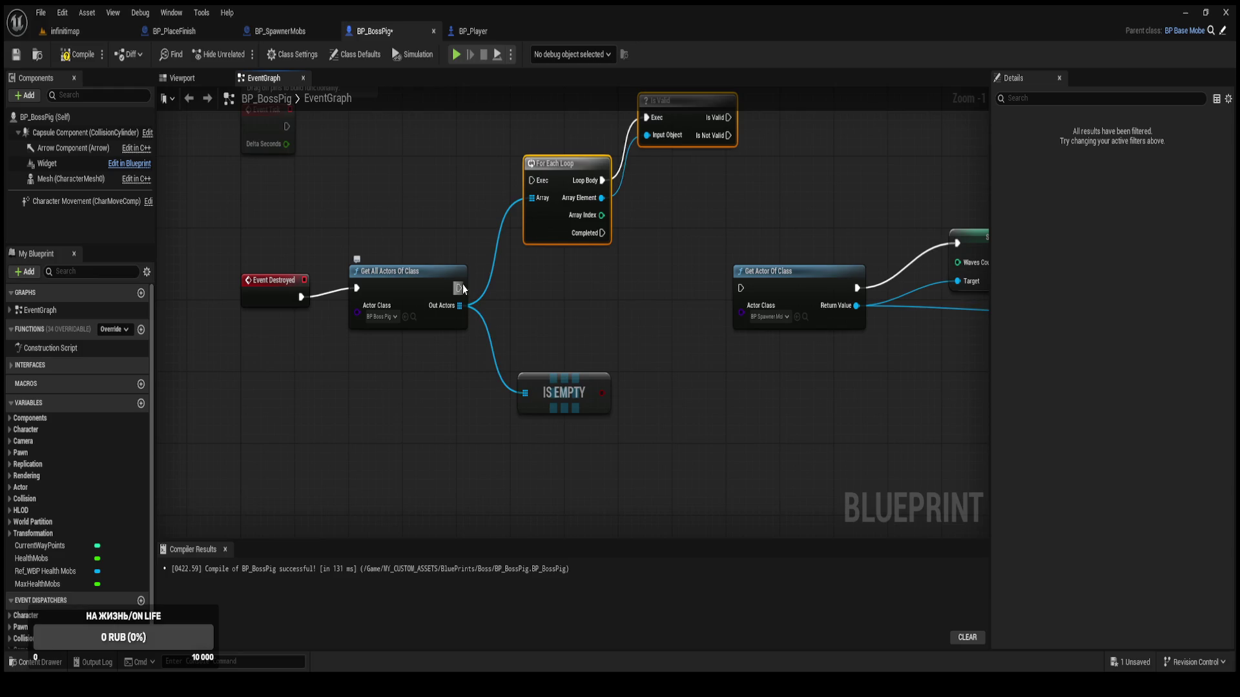
pyautogui.keyDown('alt'); pyautogui.click(533, 200); pyautogui.keyUp('alt')
# Add a Branch driven by IS EMPTY after Get All Actors, with a Print String on True.
pyautogui.scroll(-2, 532, 200)
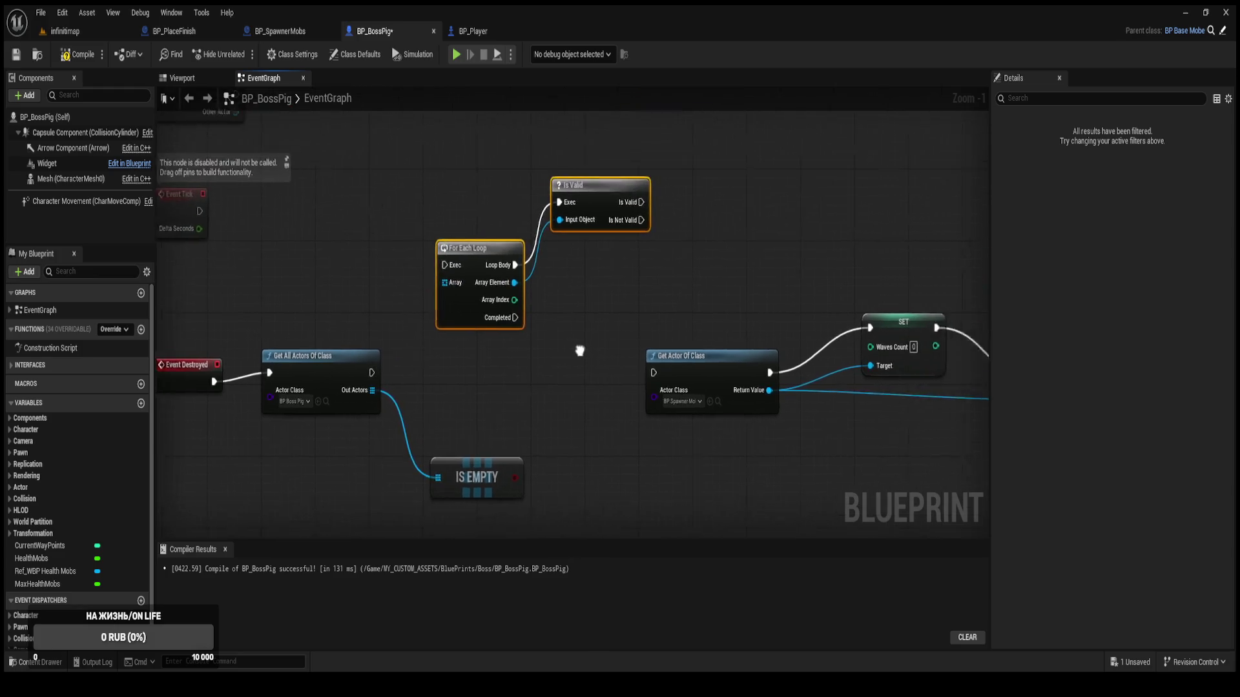
pyautogui.scroll(3, 657, 237)
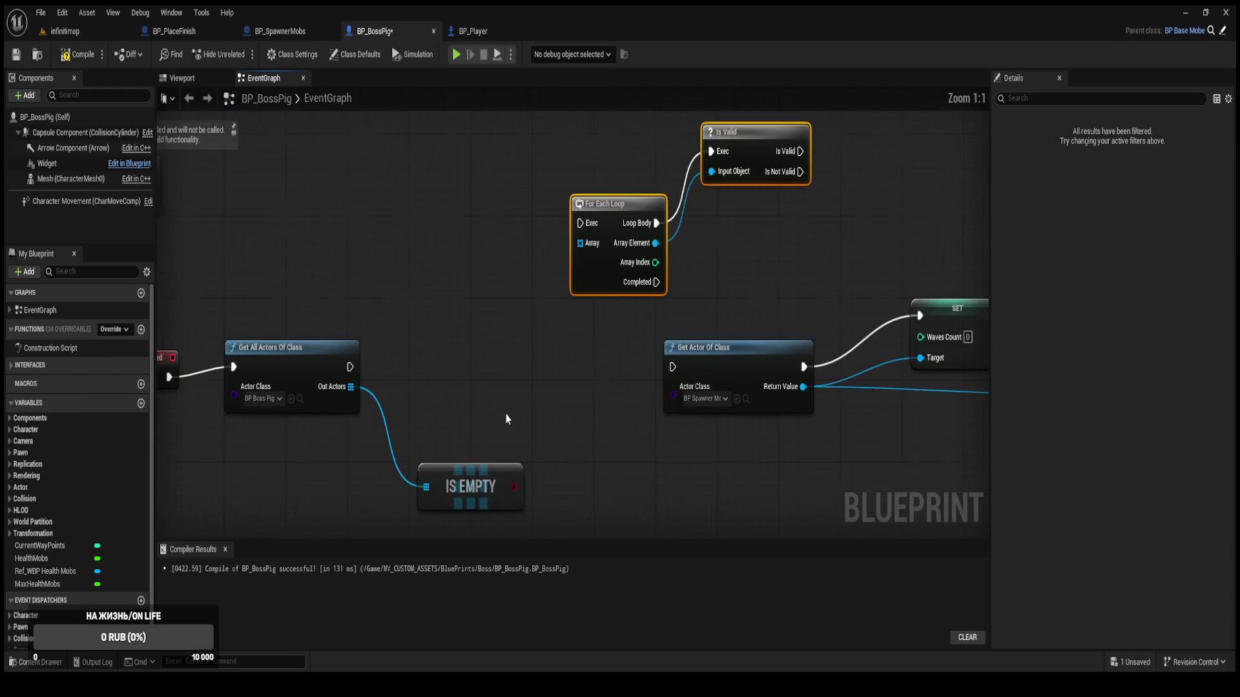
pyautogui.click(541, 285)
pyautogui.click(534, 270)
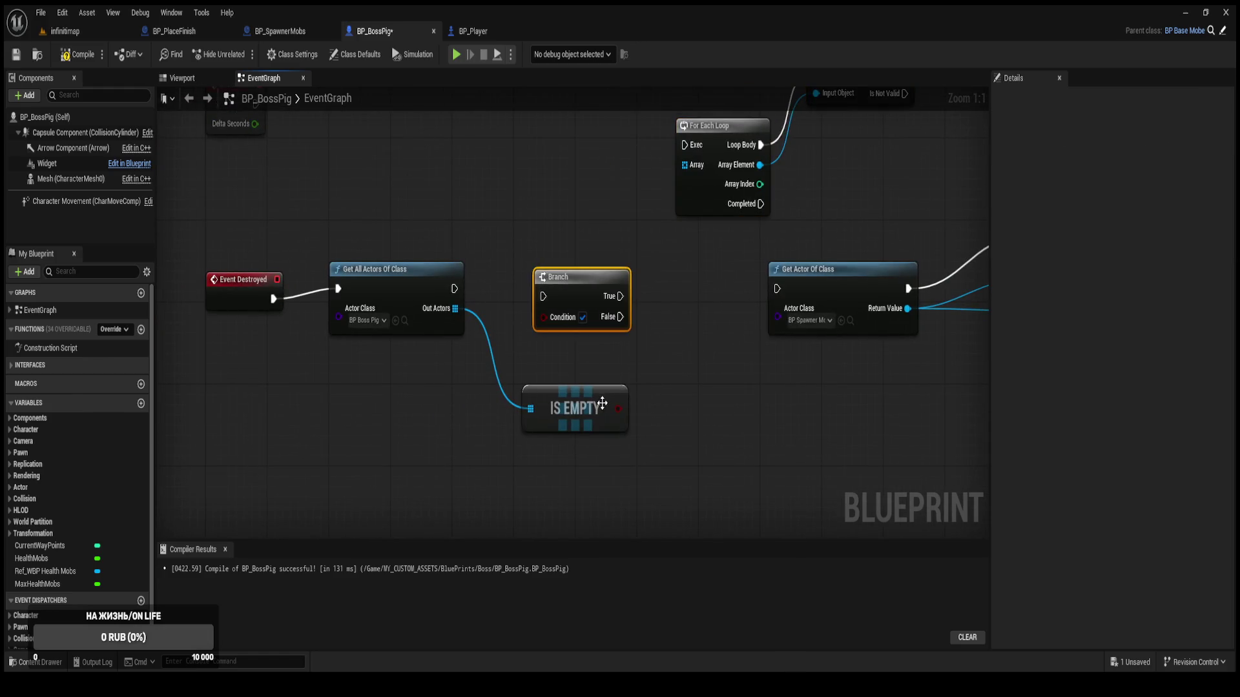
pyautogui.moveTo(618, 409)
pyautogui.mouseDown()
pyautogui.moveTo(549, 316)
pyautogui.moveTo(454, 288)
pyautogui.mouseUp()
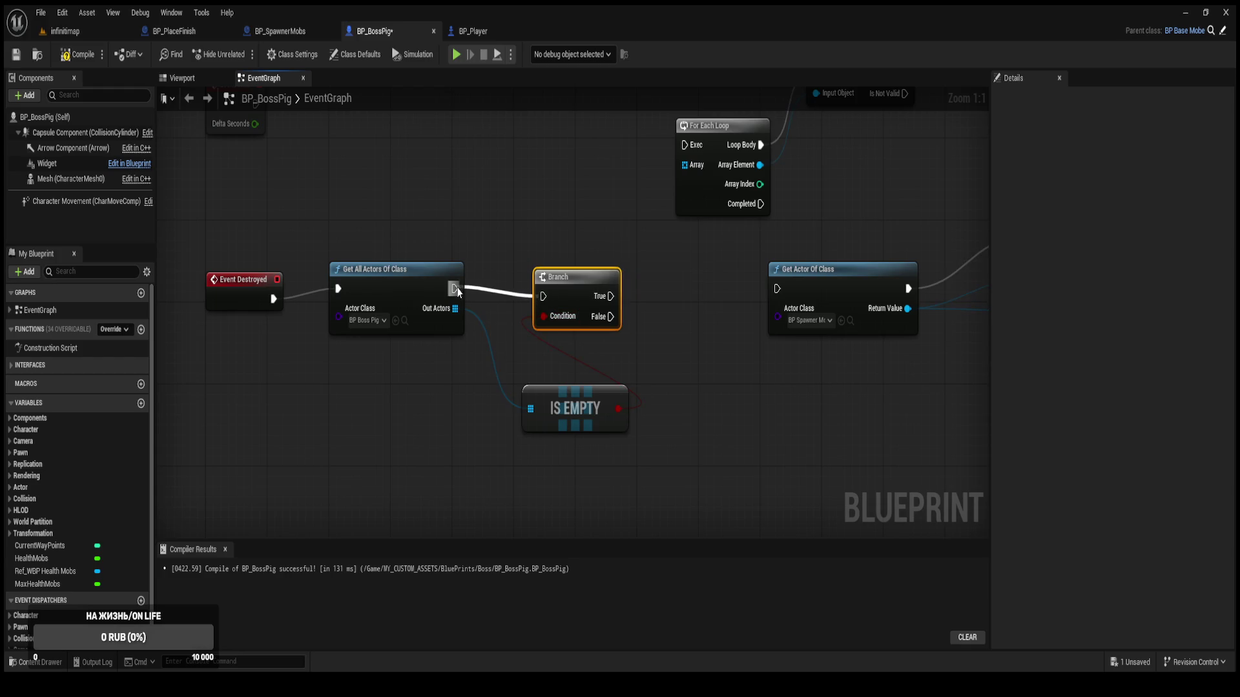
pyautogui.moveTo(610, 296); pyautogui.dragTo(638, 281)
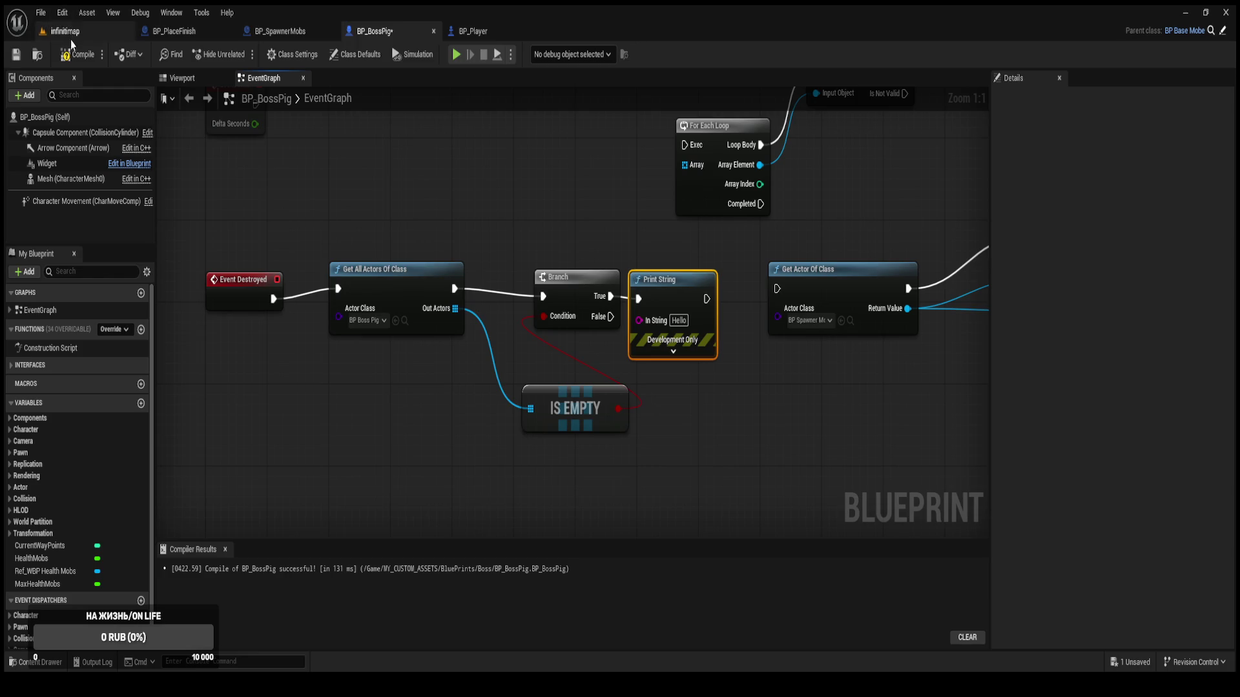
pyautogui.click(77, 54)
pyautogui.click(279, 31)
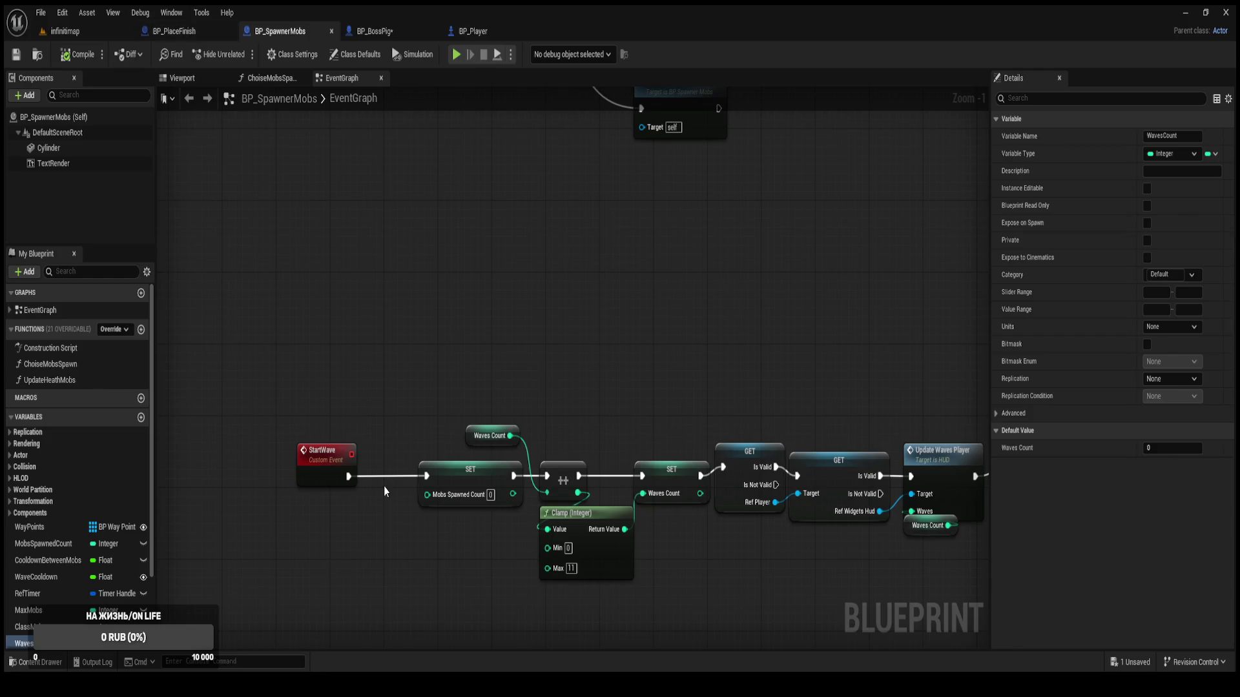
# Change the Waves Count variable's default value in BP_SpawnerMobs from 0 to 1.
pyautogui.click(488, 435)
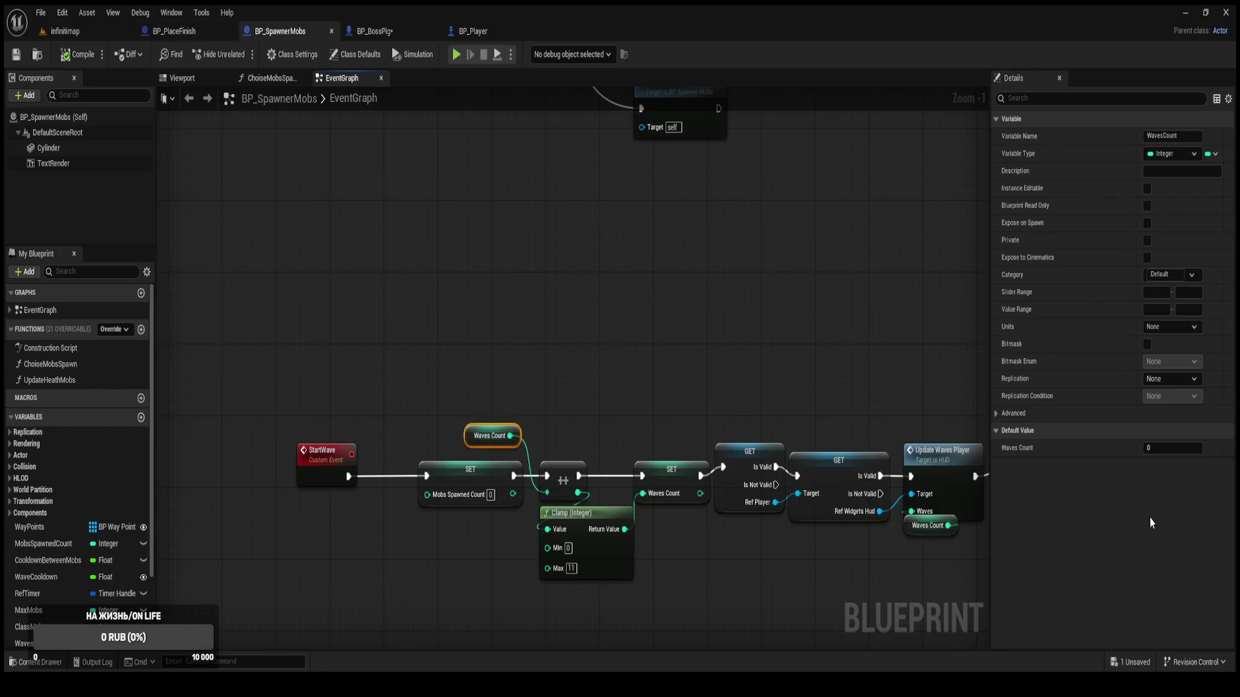
pyautogui.click(1159, 448)
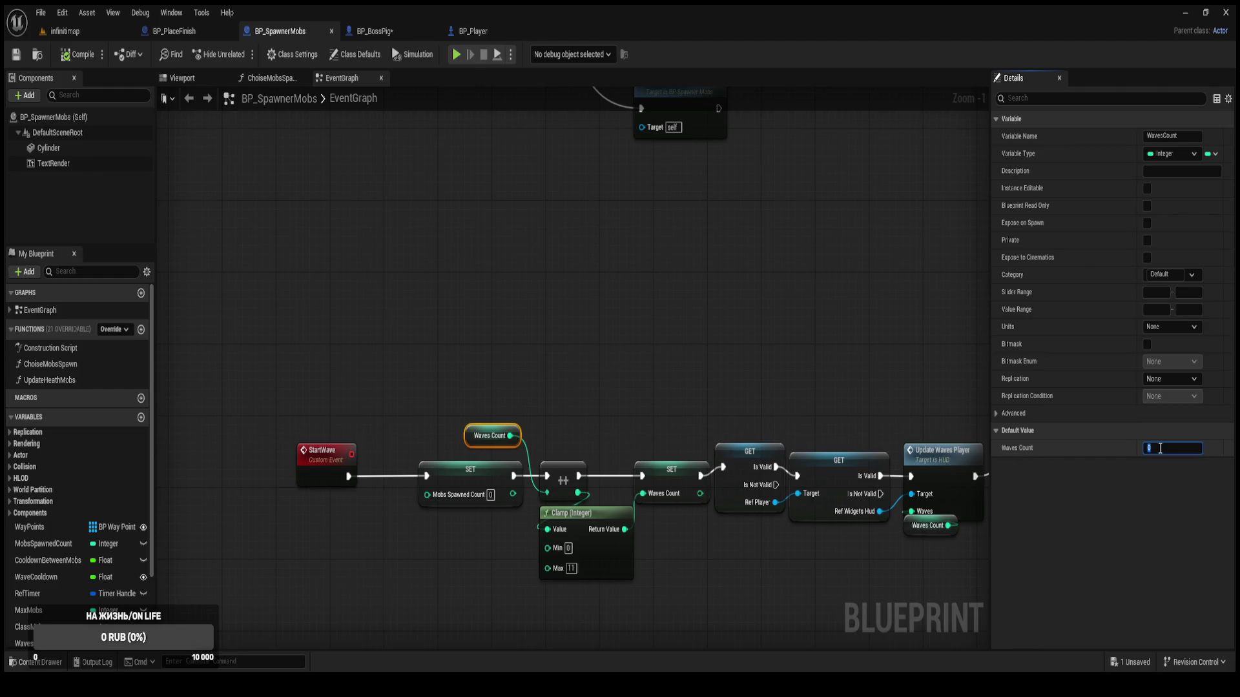
pyautogui.write('11')
pyautogui.click(802, 319)
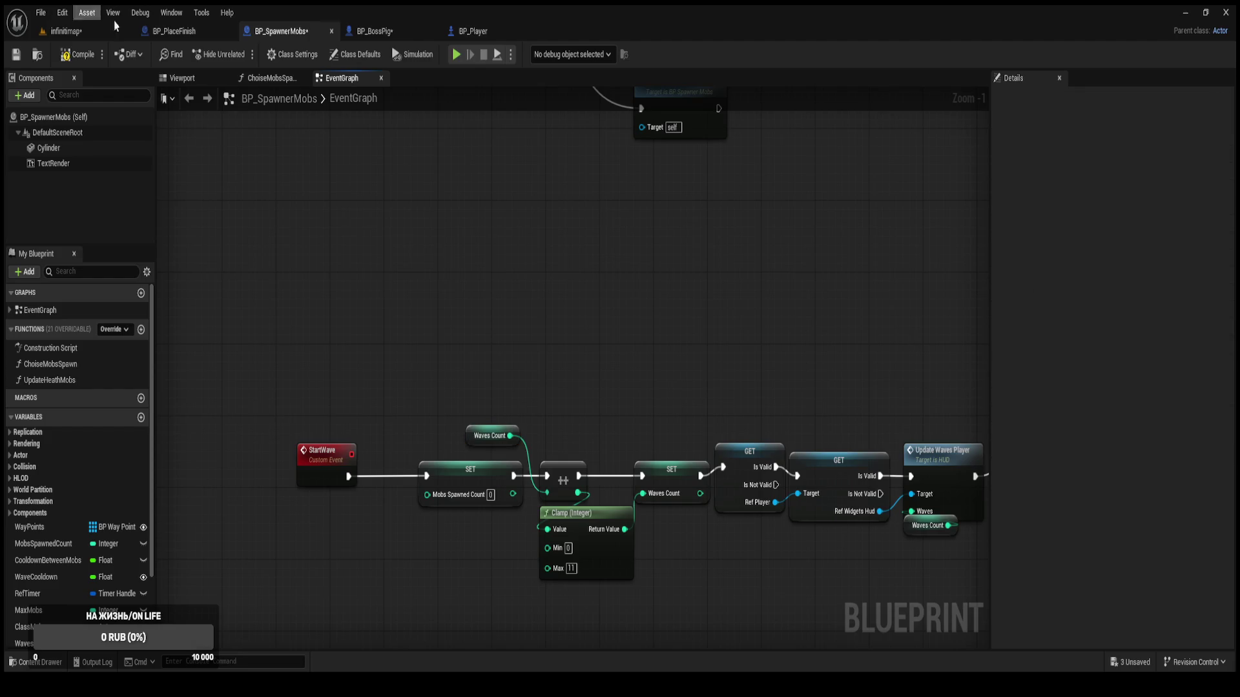
# Play the infinitimap level and buy towers on six empty spots.
pyautogui.click(83, 29)
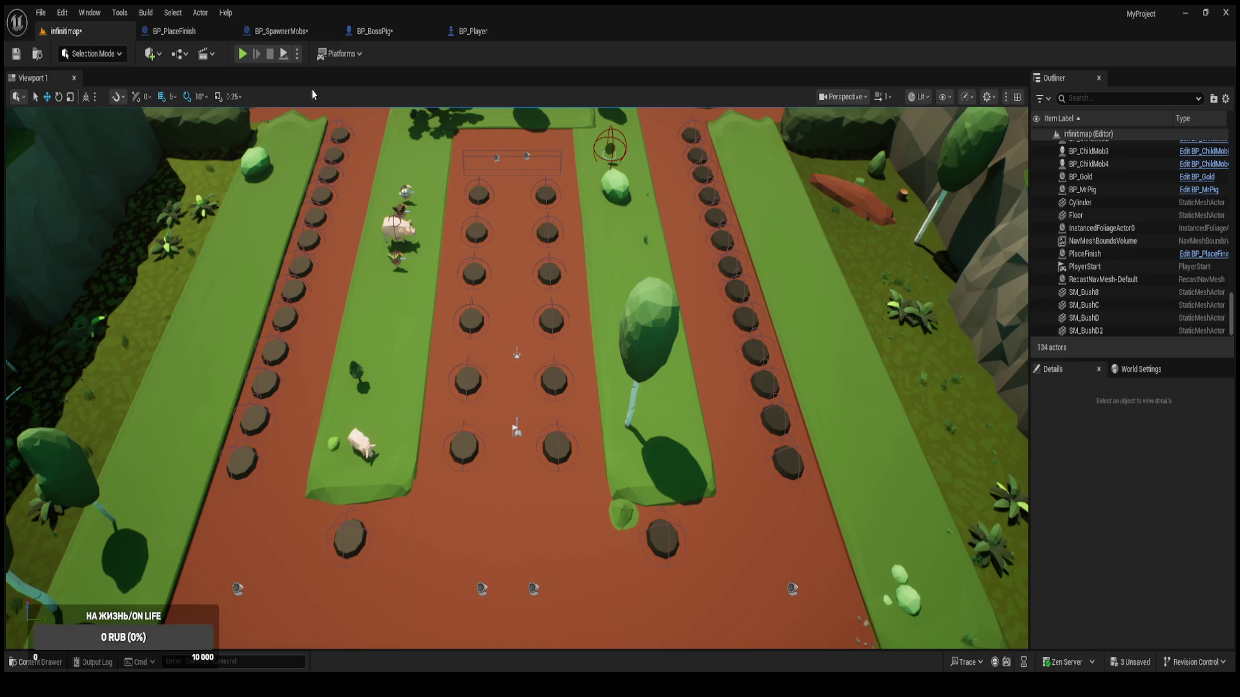
pyautogui.click(243, 55)
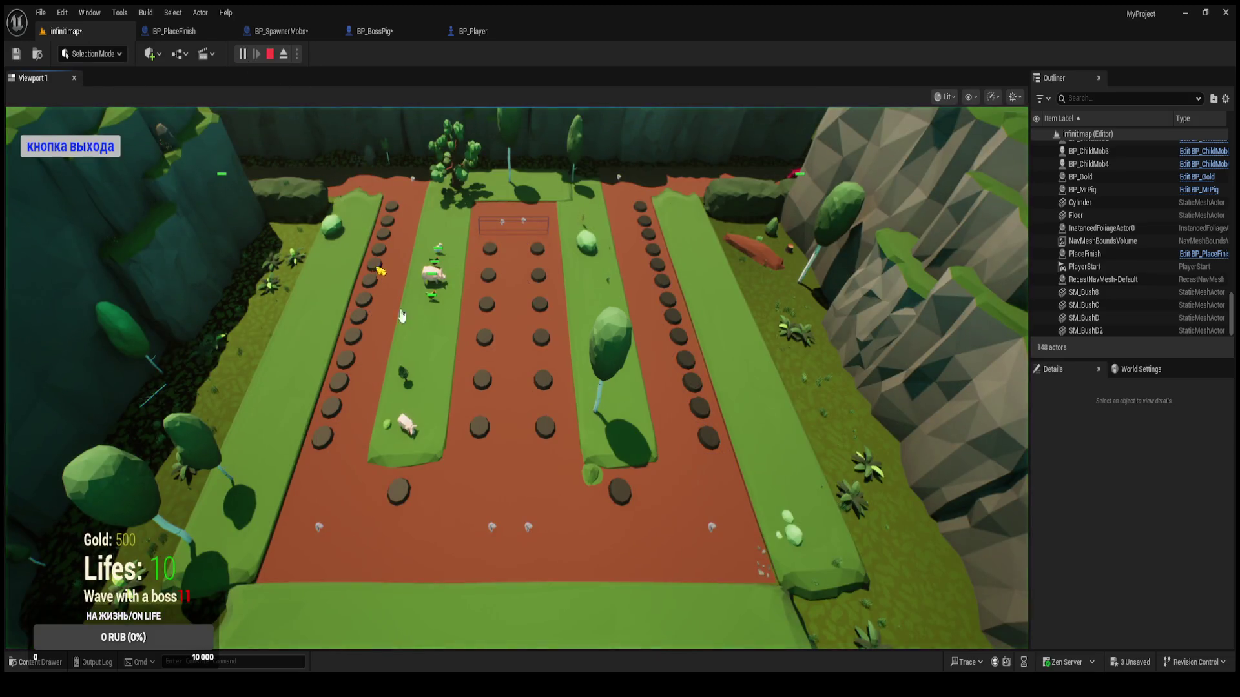
pyautogui.click(477, 428)
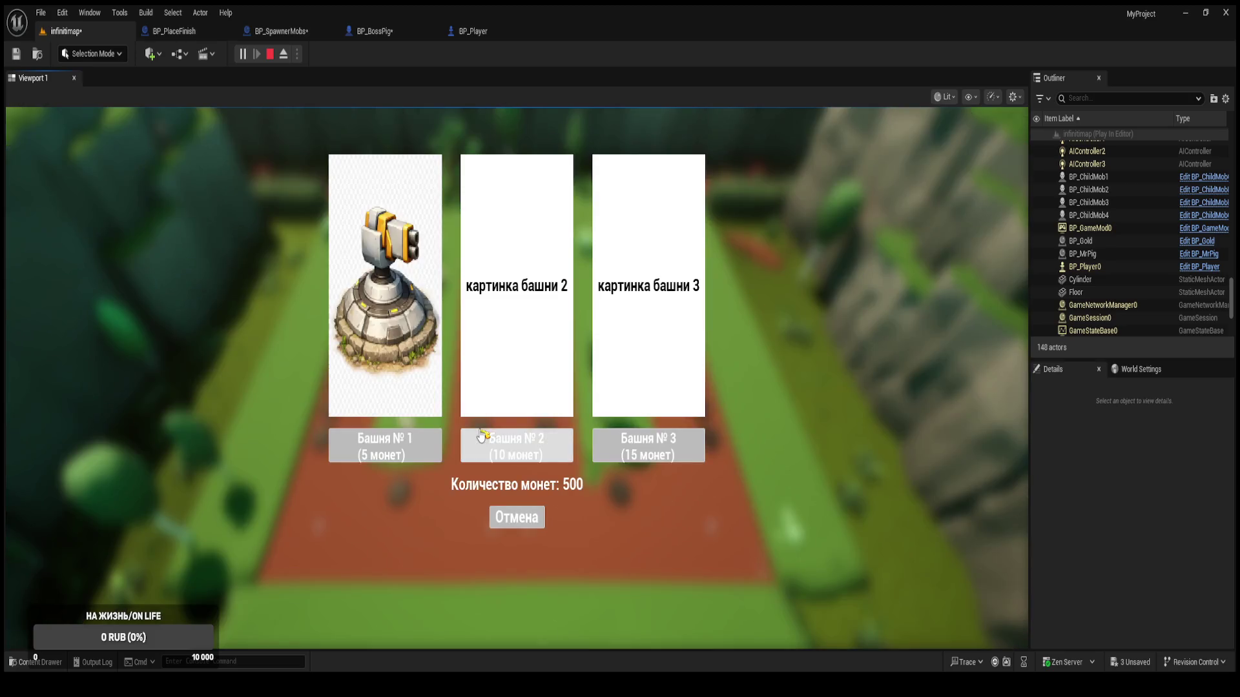
pyautogui.click(387, 443)
pyautogui.click(491, 333)
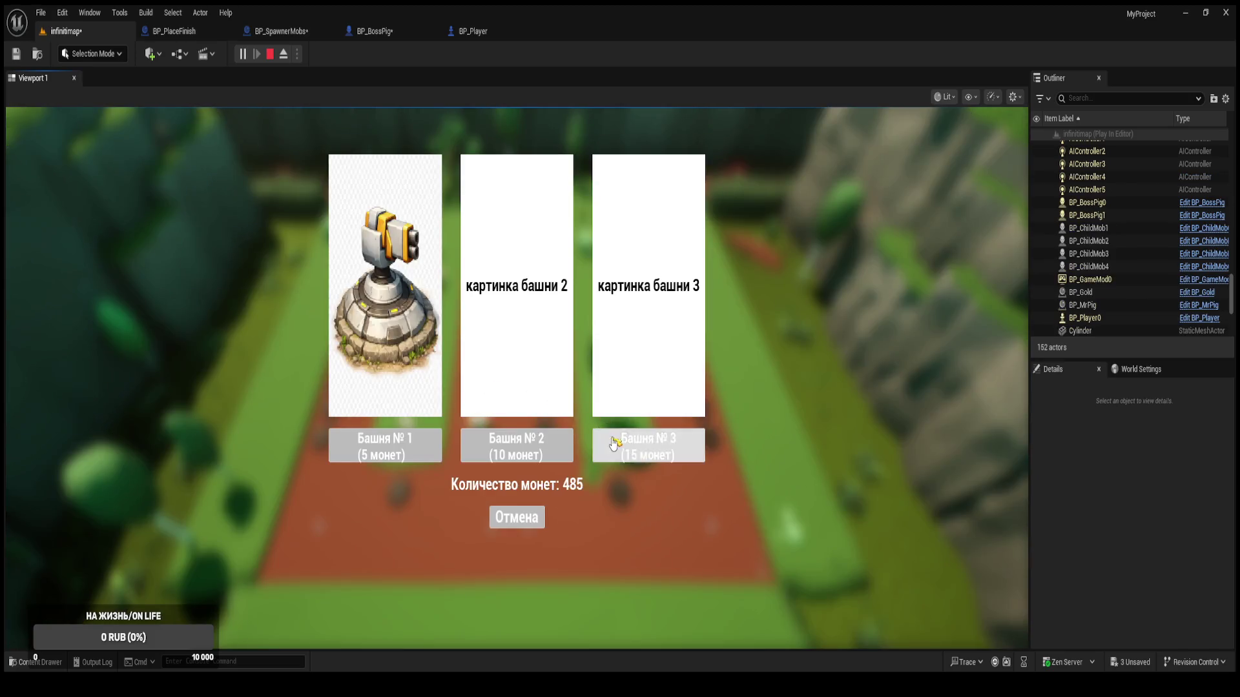
pyautogui.click(607, 443)
pyautogui.click(498, 331)
pyautogui.click(648, 445)
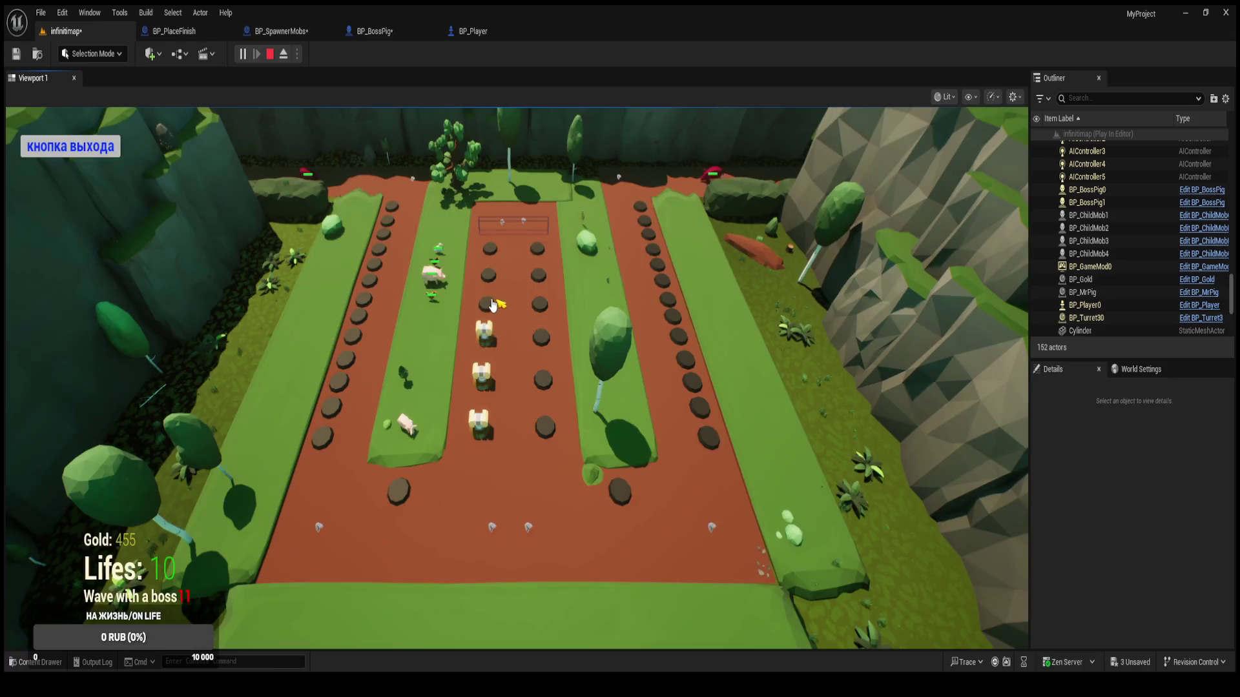
pyautogui.click(489, 278)
pyautogui.click(648, 445)
pyautogui.click(489, 249)
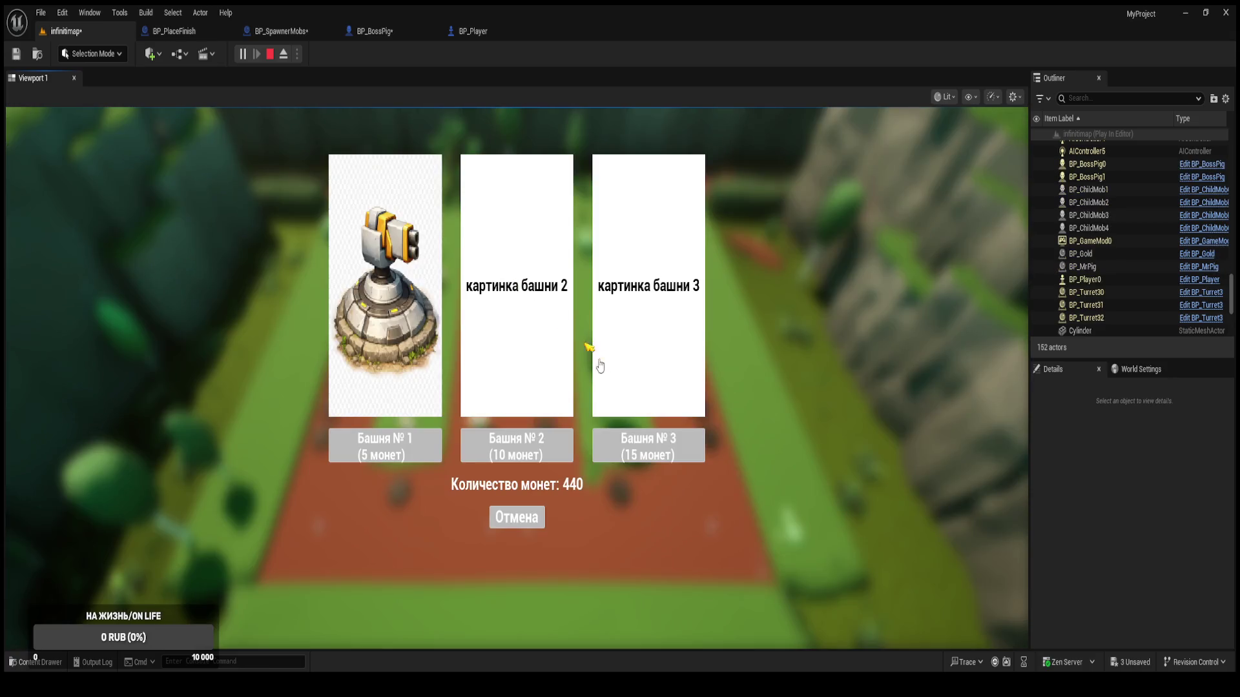
pyautogui.click(636, 443)
pyautogui.click(489, 278)
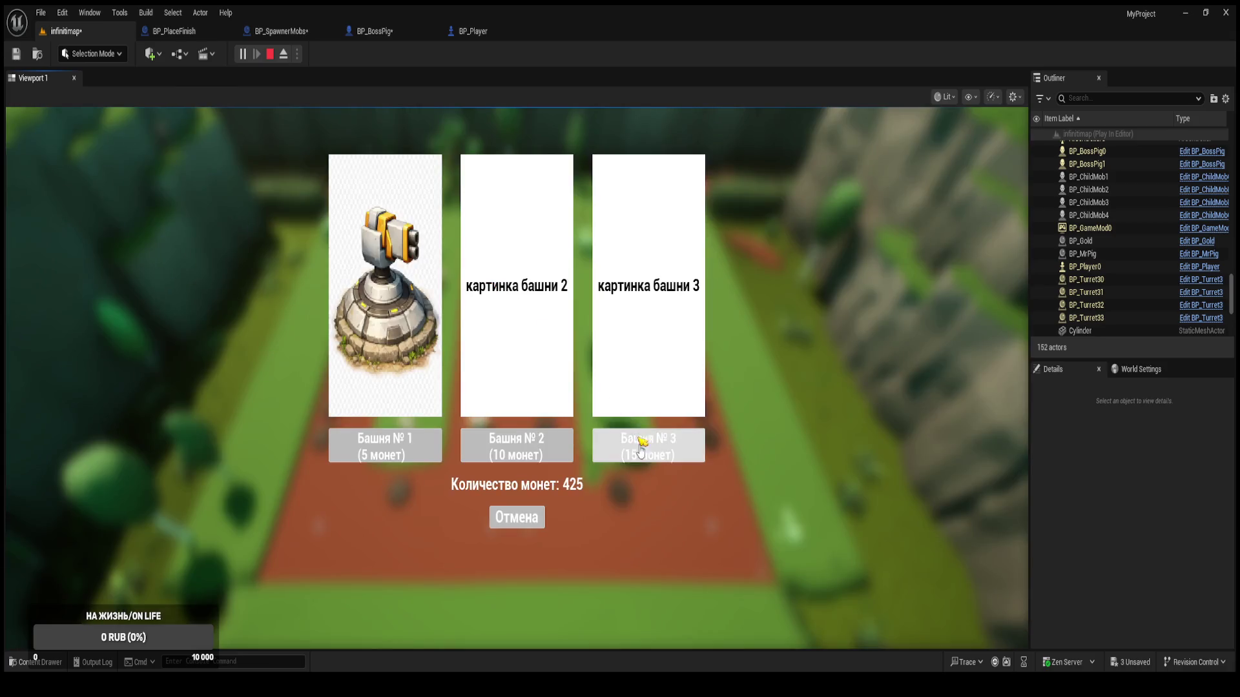
pyautogui.click(648, 445)
# Buy 15-coin towers on eight more spots, then exit the game to stop play mode.
pyautogui.click(541, 255)
pyautogui.click(646, 443)
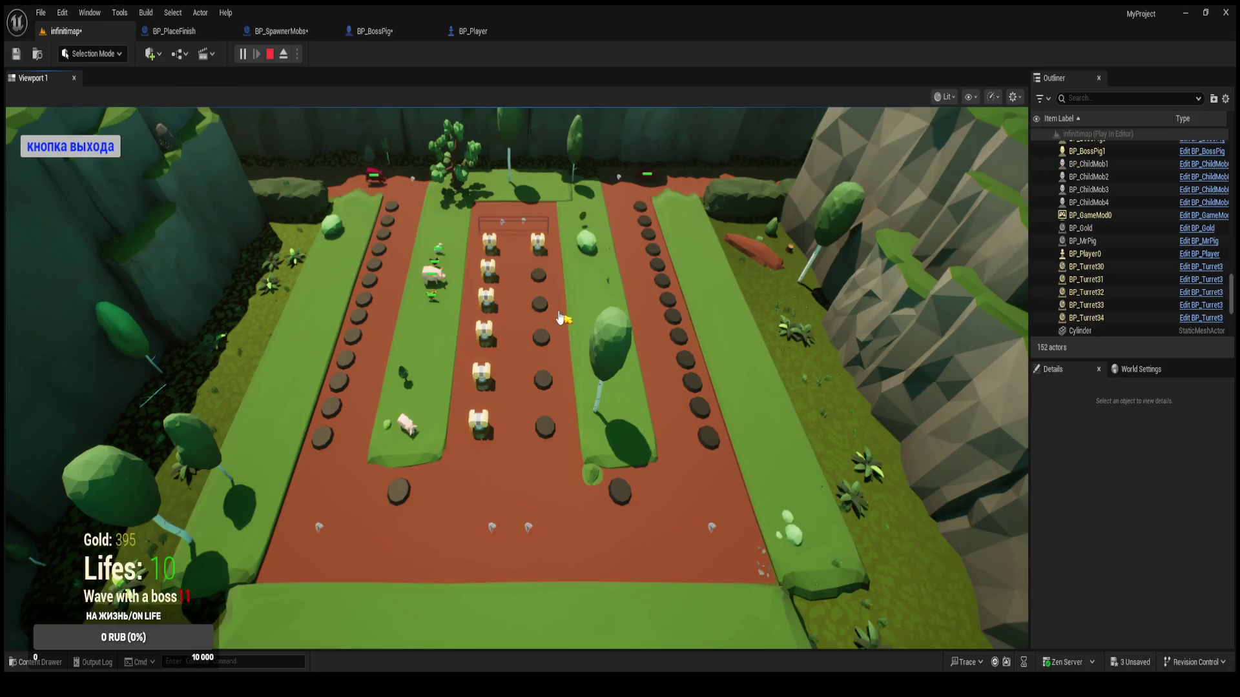
pyautogui.click(543, 288)
pyautogui.click(646, 443)
pyautogui.click(541, 300)
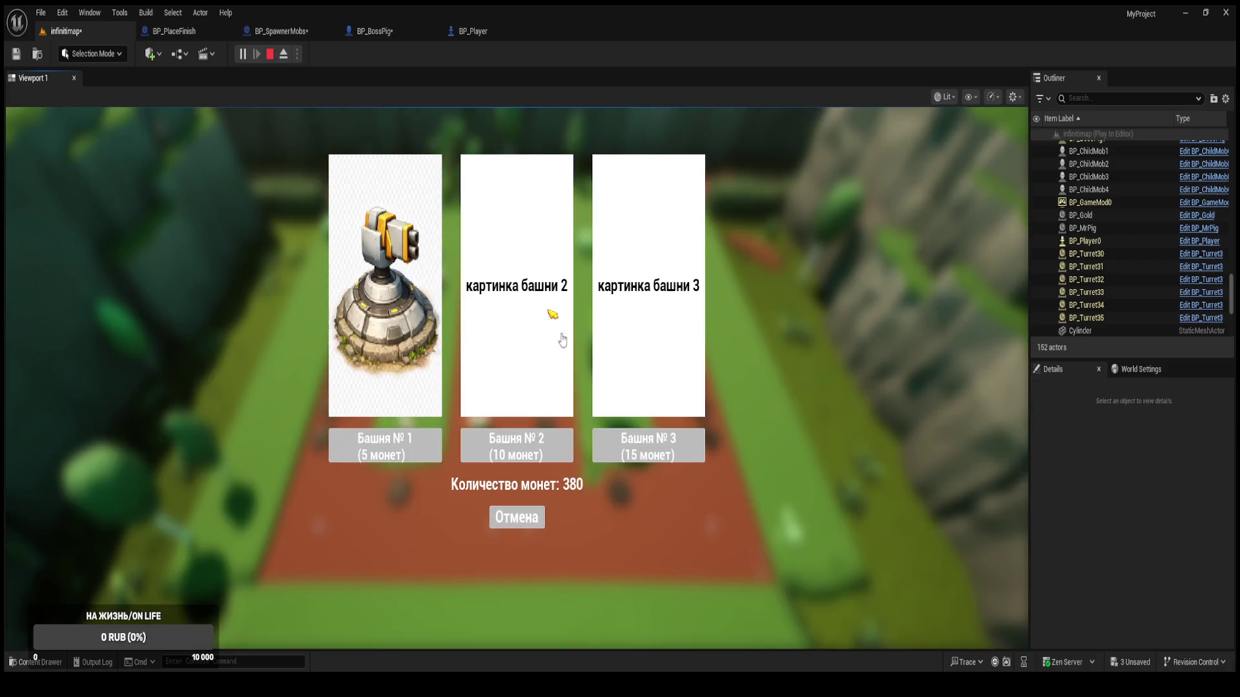
pyautogui.click(647, 444)
pyautogui.click(542, 339)
pyautogui.click(646, 443)
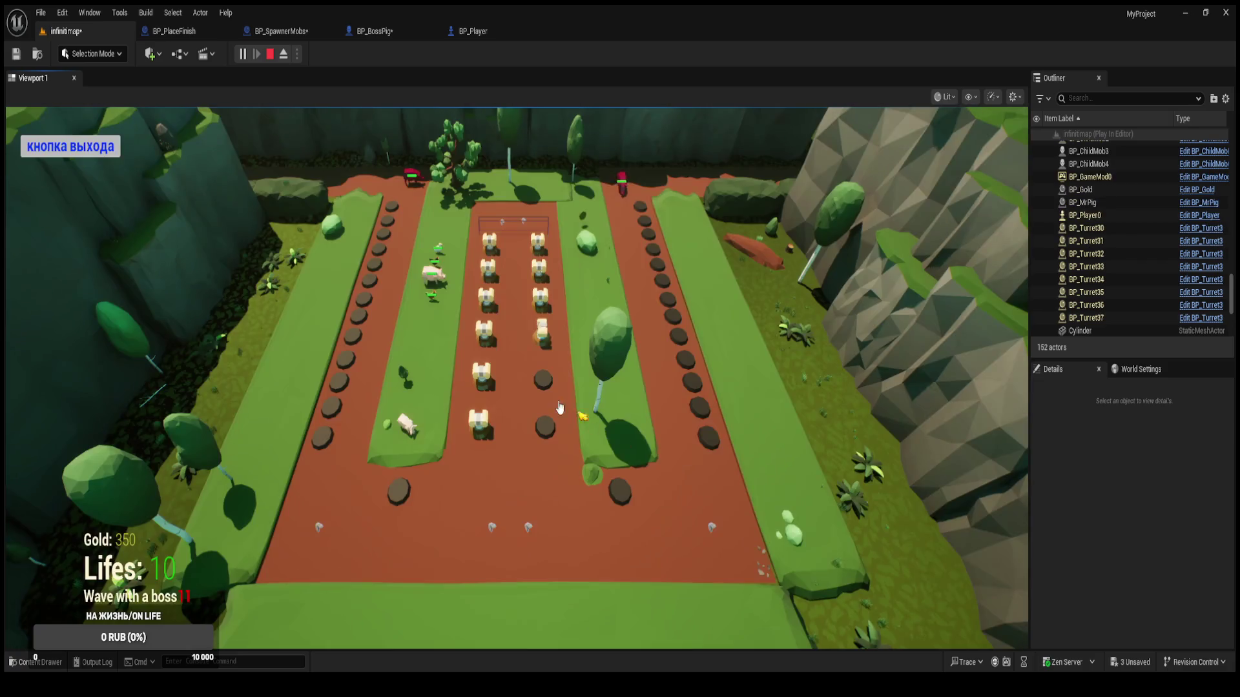
pyautogui.click(545, 382)
pyautogui.click(646, 443)
pyautogui.click(544, 426)
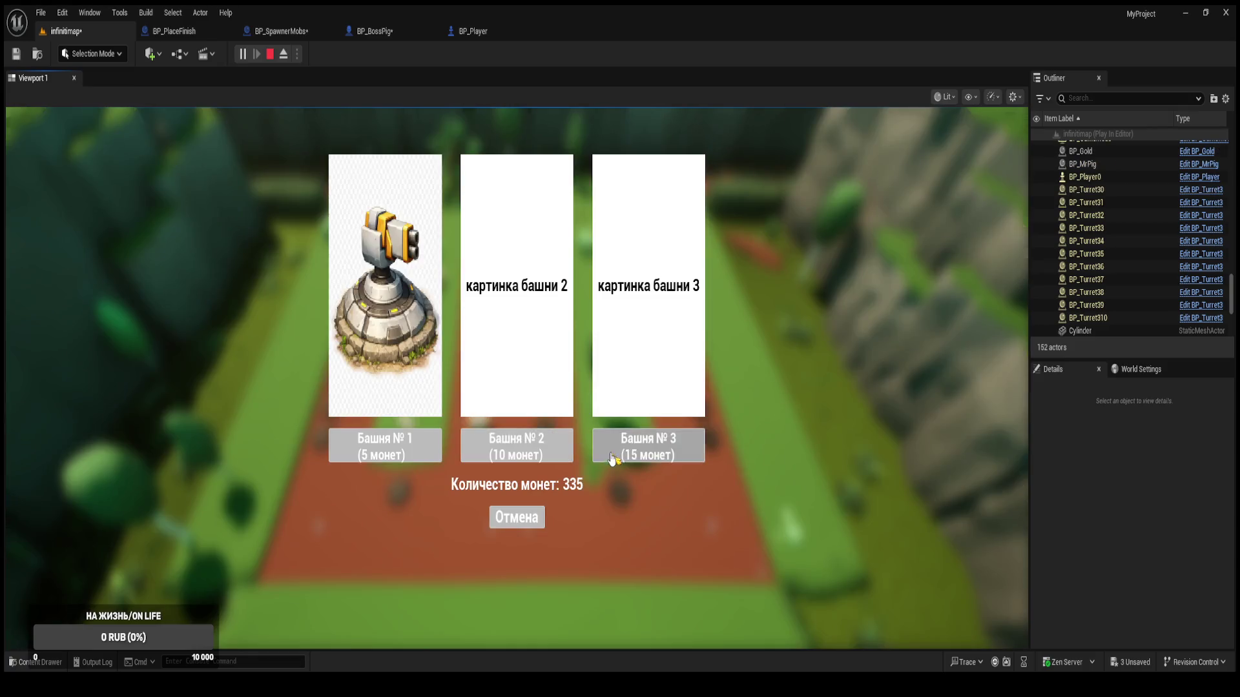
pyautogui.click(646, 444)
pyautogui.click(616, 493)
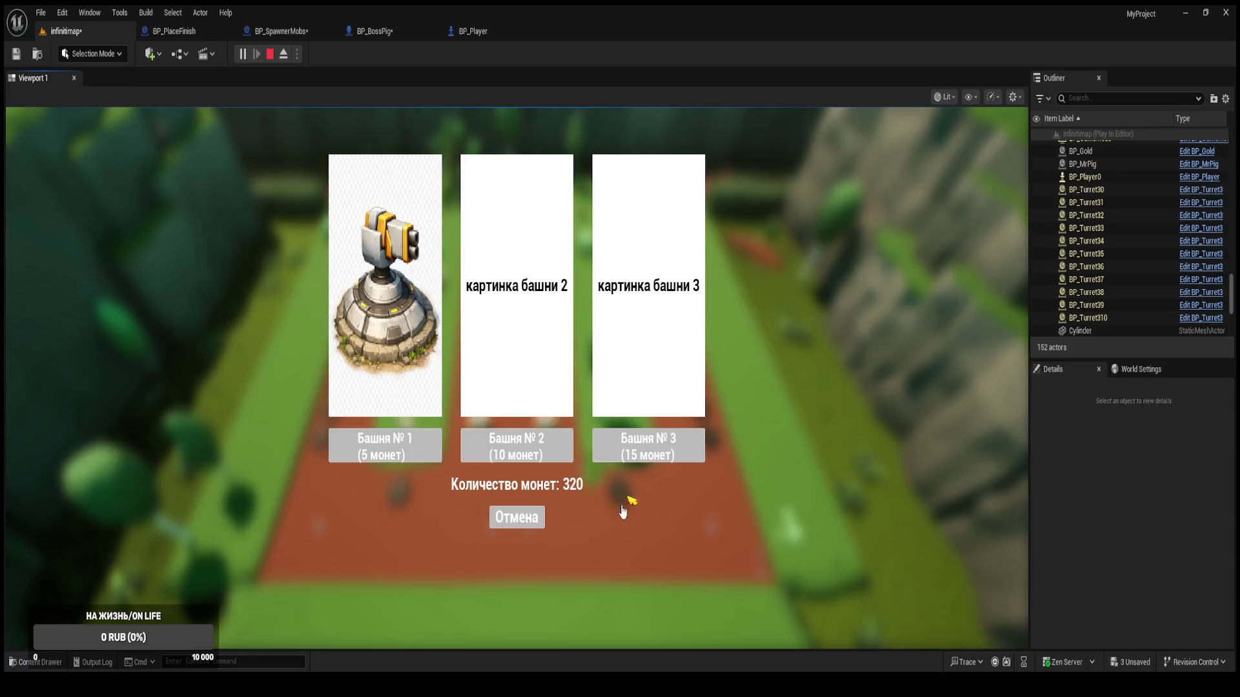
pyautogui.click(639, 456)
pyautogui.click(395, 493)
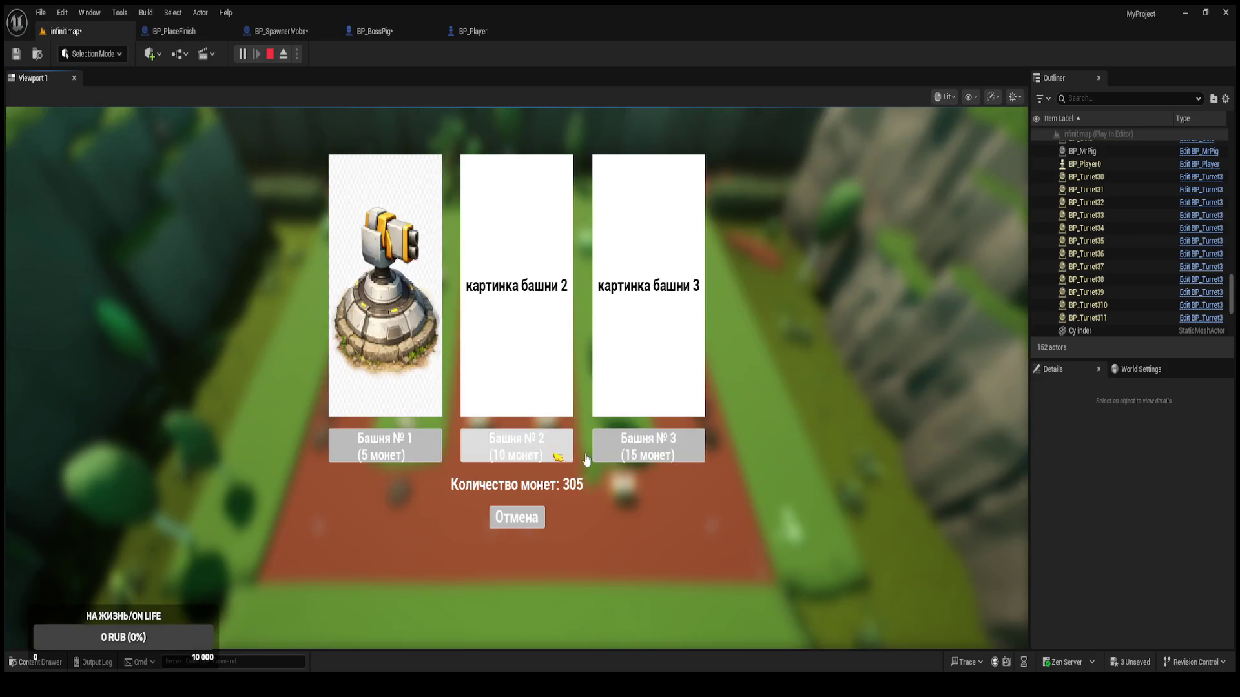
pyautogui.click(646, 445)
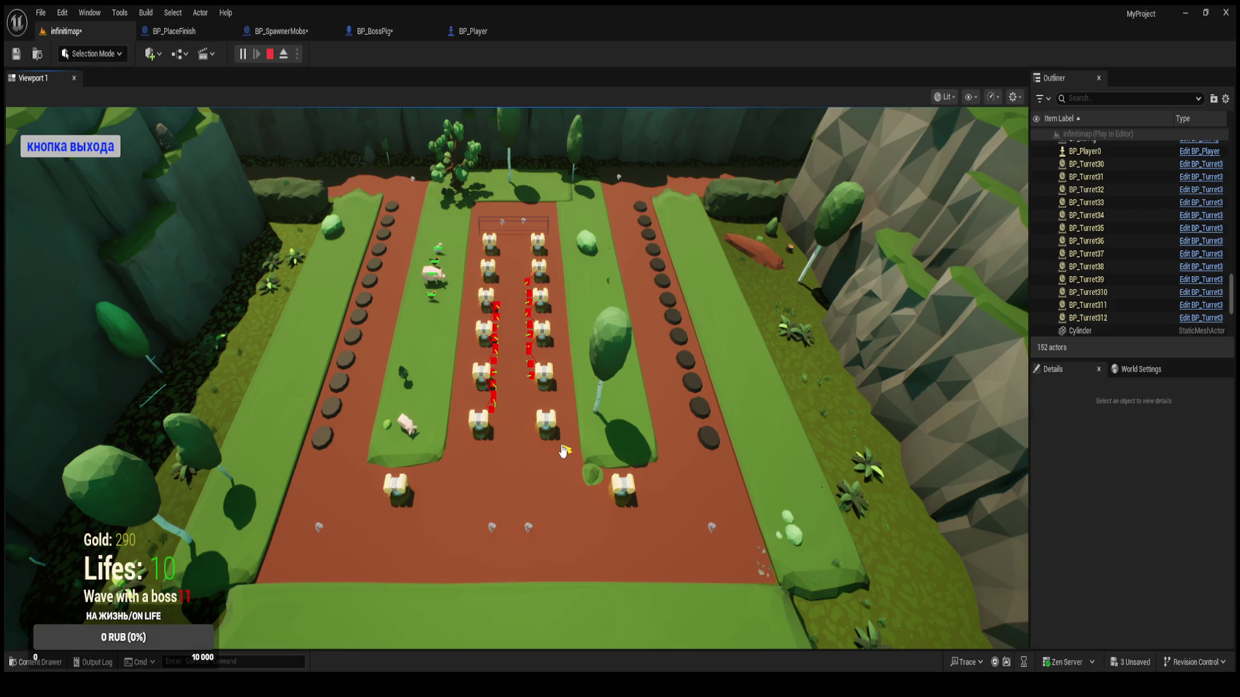
pyautogui.click(82, 157)
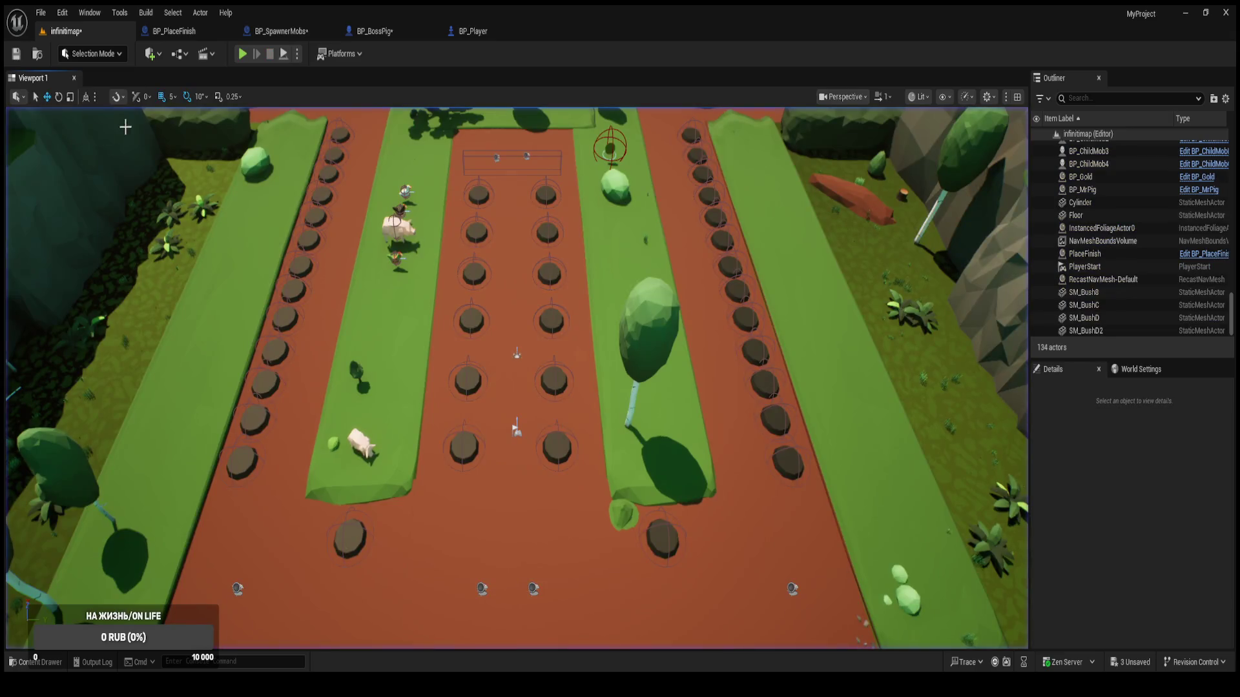
# Switch to the BP_PlaceFinish blueprint to view its FunctionOnBoss graph.
pyautogui.click(164, 32)
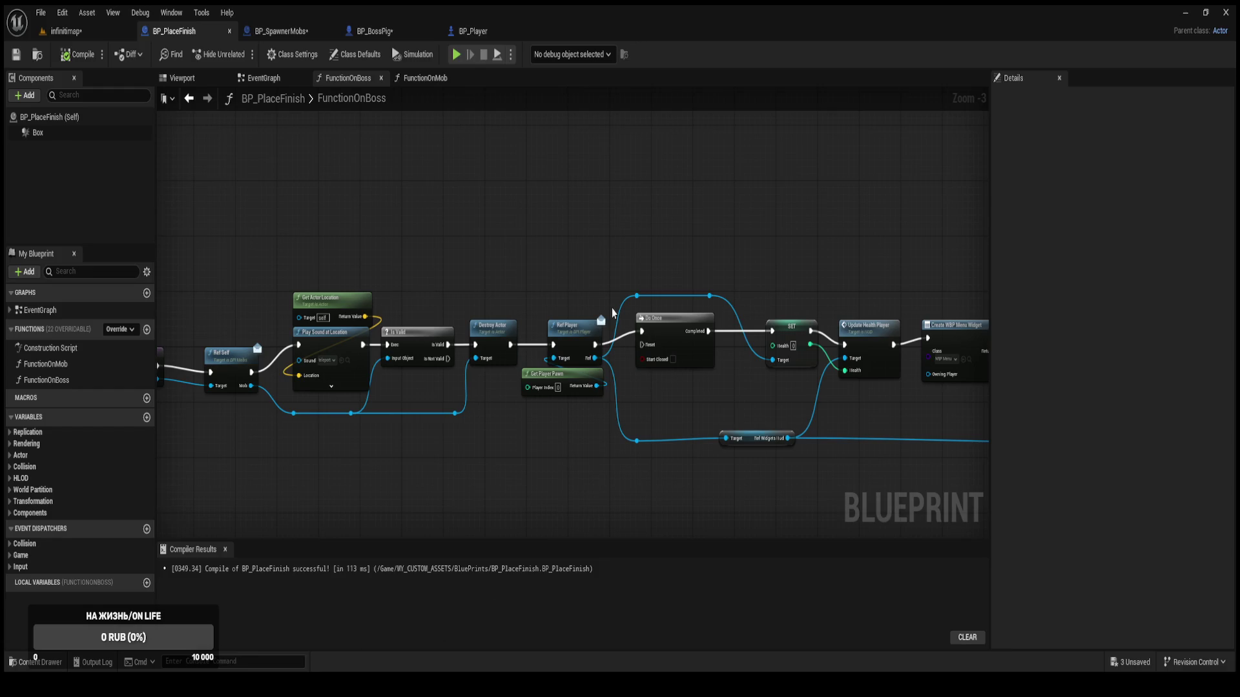
# In BP_BossPig, delete Get All Actors Of Class, Branch, Print String, IS EMPTY, For Each Loop and Is Valid.
pyautogui.click(409, 31)
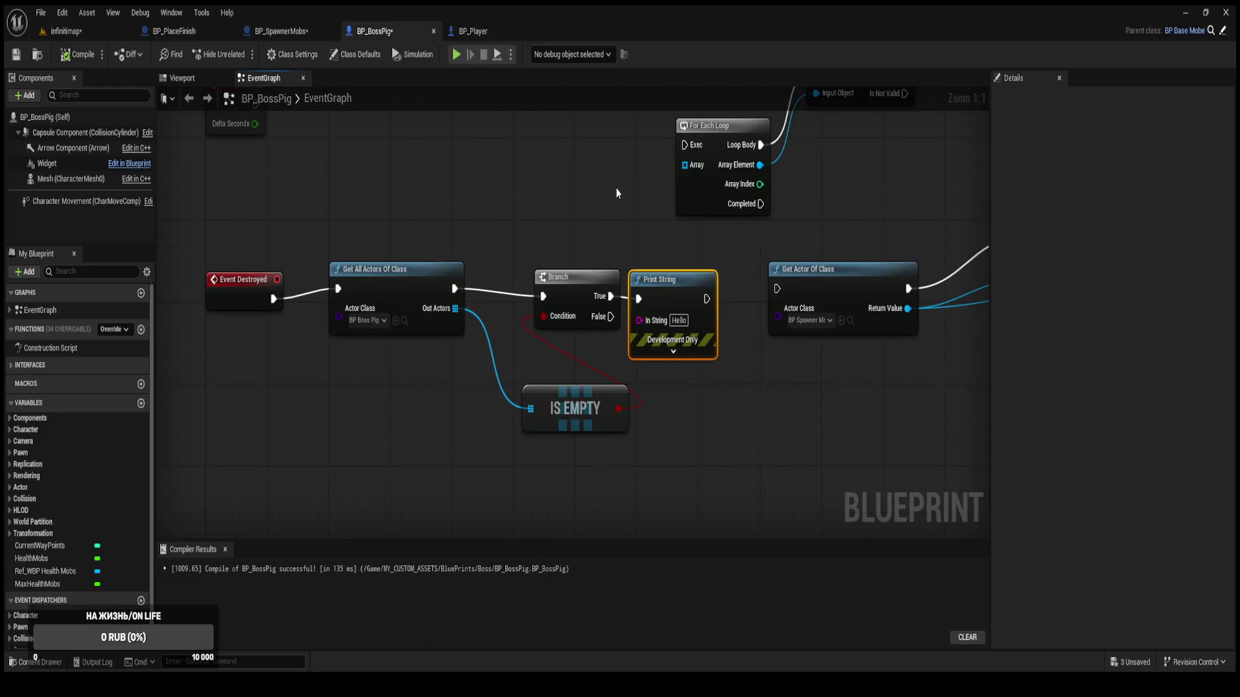
pyautogui.moveTo(620, 185); pyautogui.dragTo(565, 258)
pyautogui.moveTo(481, 257); pyautogui.dragTo(533, 241)
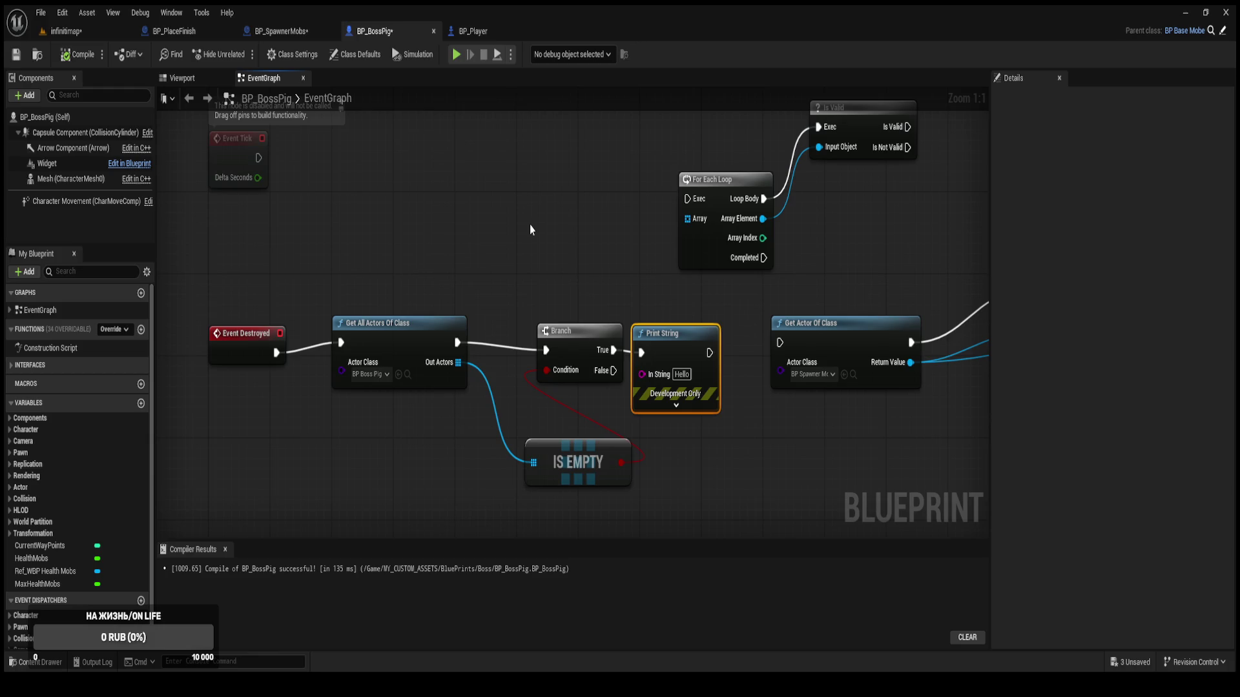
pyautogui.scroll(-1, 556, 222)
pyautogui.moveTo(556, 222)
pyautogui.mouseDown()
pyautogui.moveTo(340, 158)
pyautogui.moveTo(455, 208)
pyautogui.moveTo(465, 299)
pyautogui.moveTo(678, 299)
pyautogui.mouseUp()
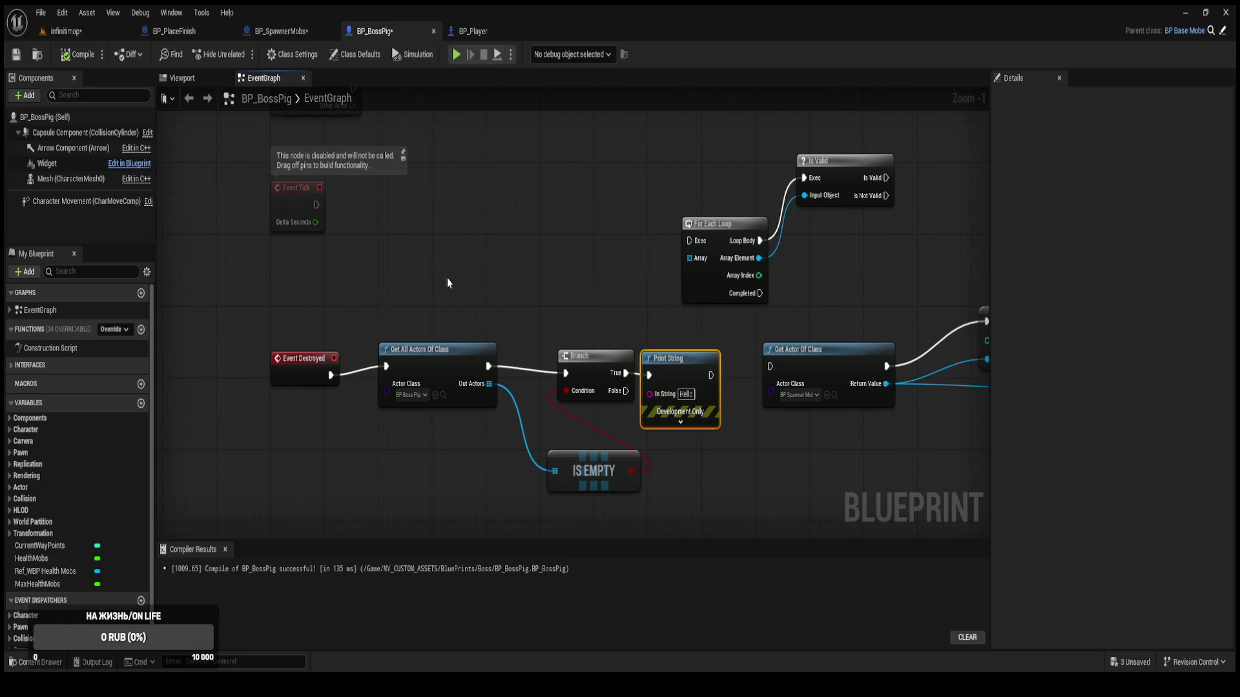
pyautogui.moveTo(418, 301)
pyautogui.mouseDown()
pyautogui.moveTo(656, 498)
pyautogui.moveTo(665, 467)
pyautogui.mouseUp()
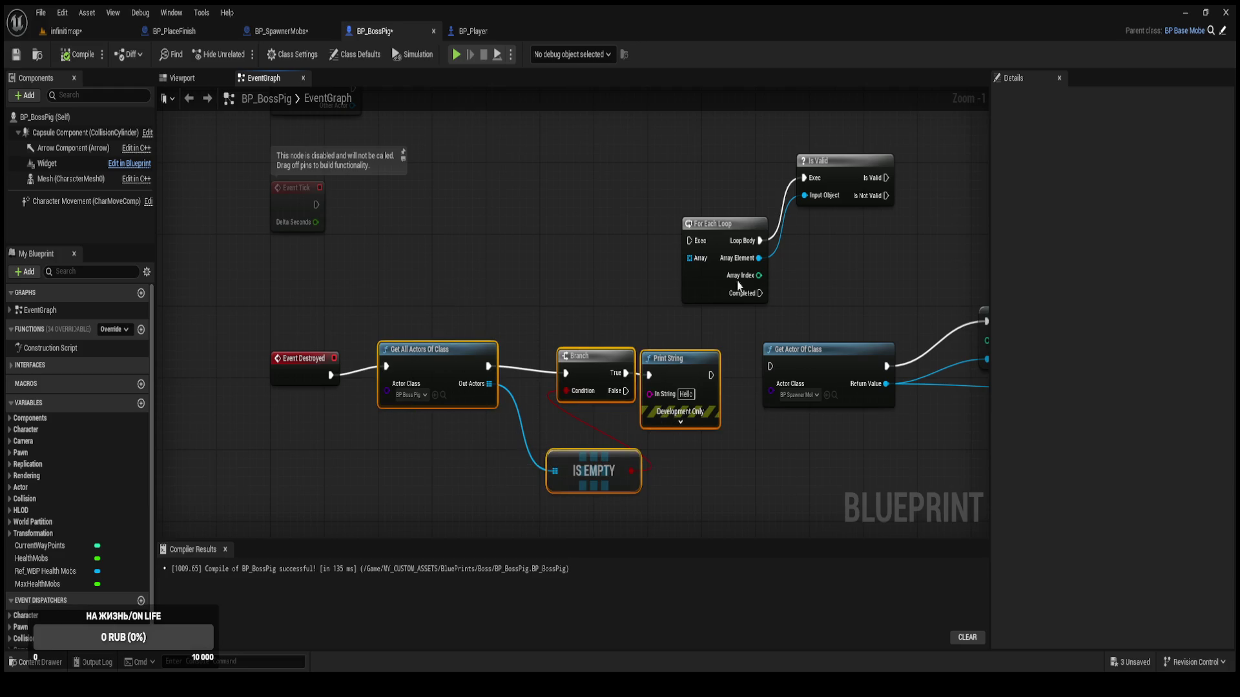
pyautogui.press('Delete')
pyautogui.moveTo(672, 129); pyautogui.dragTo(853, 307)
pyautogui.press('Delete')
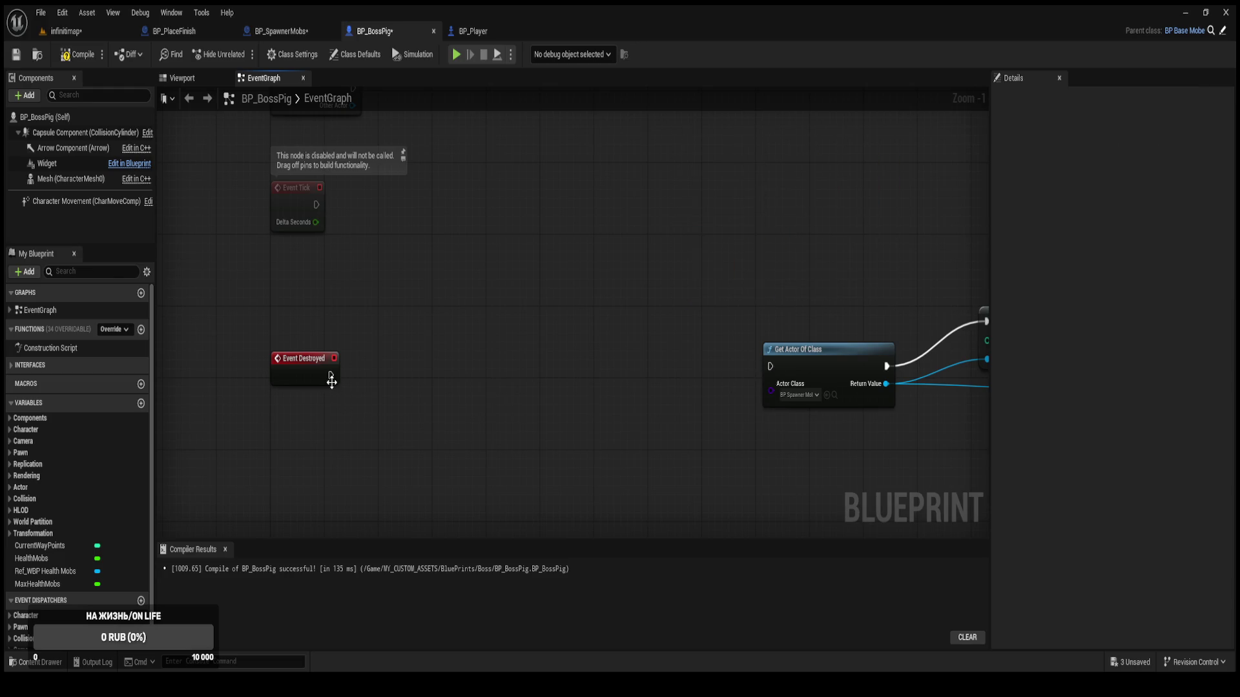
# Insert a Do Once after Event Destroyed, wire Completed to Get Actor Of Class, and compile.
pyautogui.moveTo(331, 375)
pyautogui.mouseDown()
pyautogui.moveTo(493, 362)
pyautogui.moveTo(513, 330)
pyautogui.mouseUp()
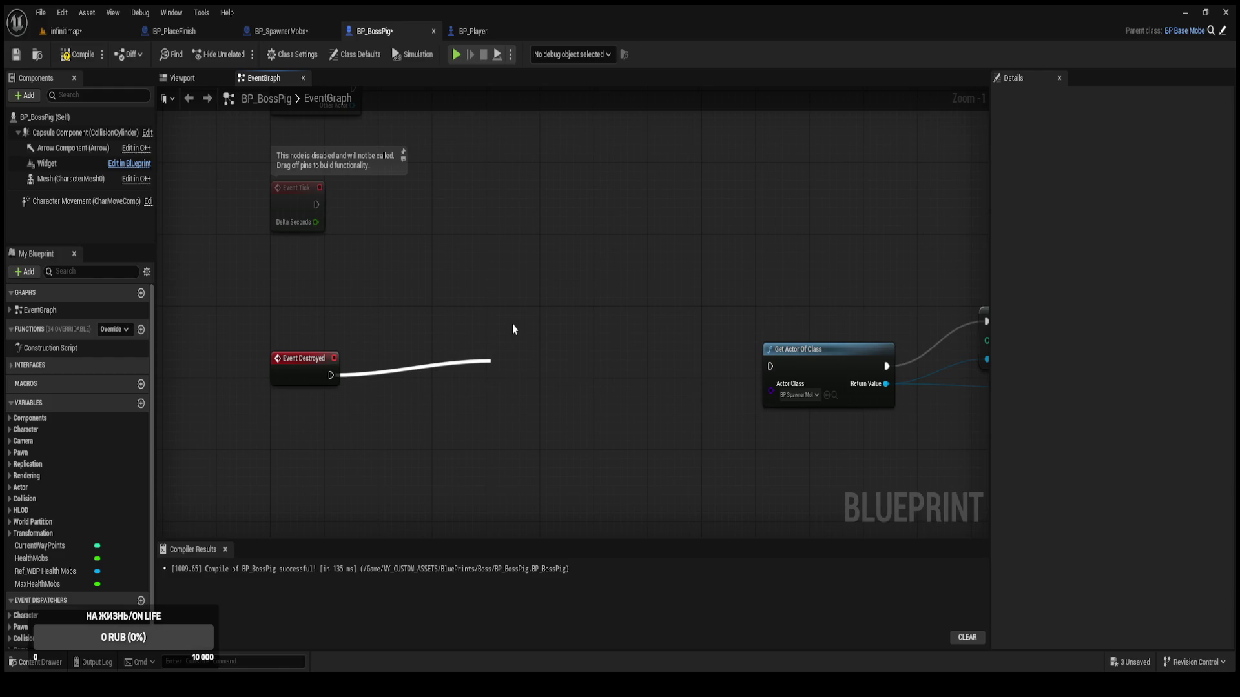
pyautogui.press('Return')
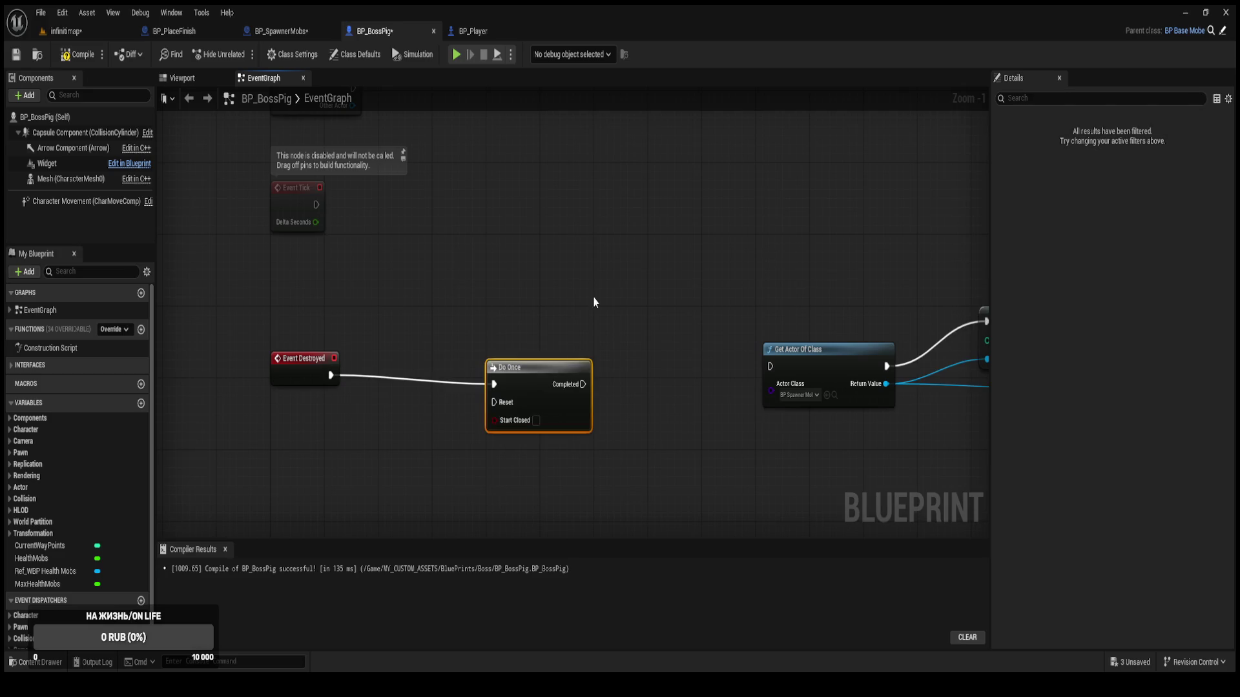
pyautogui.moveTo(524, 385)
pyautogui.mouseDown()
pyautogui.moveTo(537, 367)
pyautogui.moveTo(737, 388)
pyautogui.moveTo(765, 367)
pyautogui.mouseUp()
pyautogui.moveTo(553, 386); pyautogui.dragTo(412, 387)
pyautogui.click(78, 55)
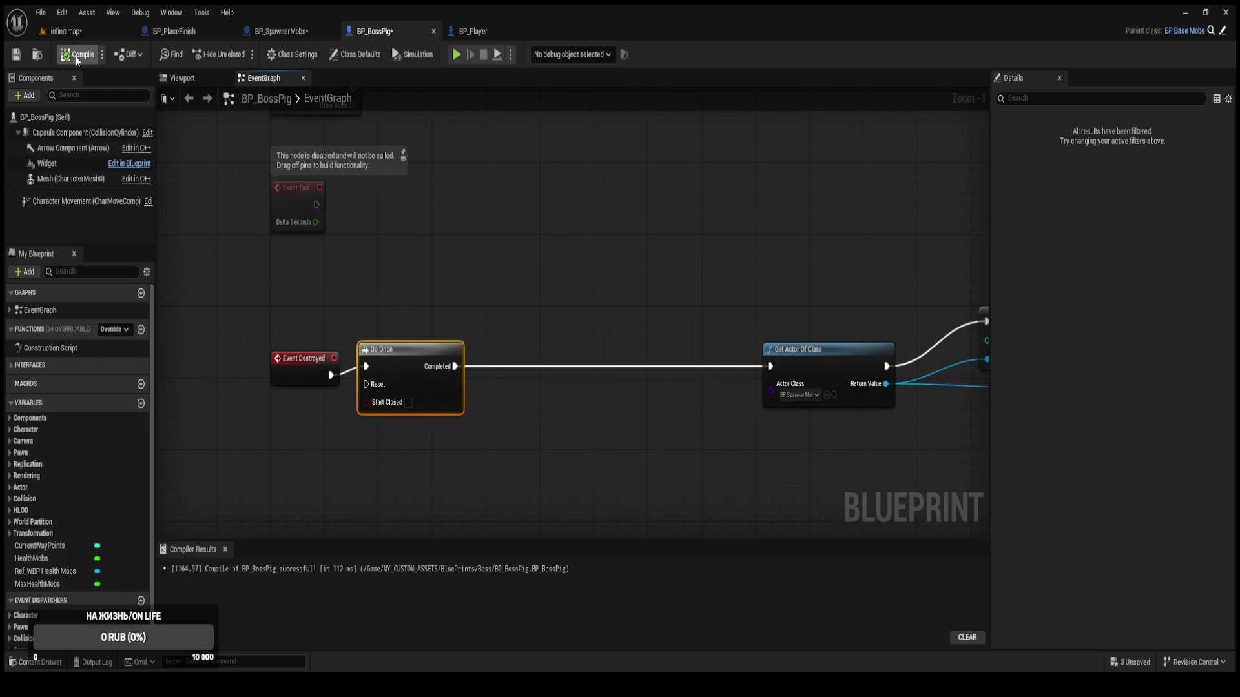
# Feed Get Player Pawn into a Ref Player node on Completed, then pull out Ref Widgets Hud.
pyautogui.click(573, 306)
pyautogui.moveTo(676, 207); pyautogui.dragTo(397, 218)
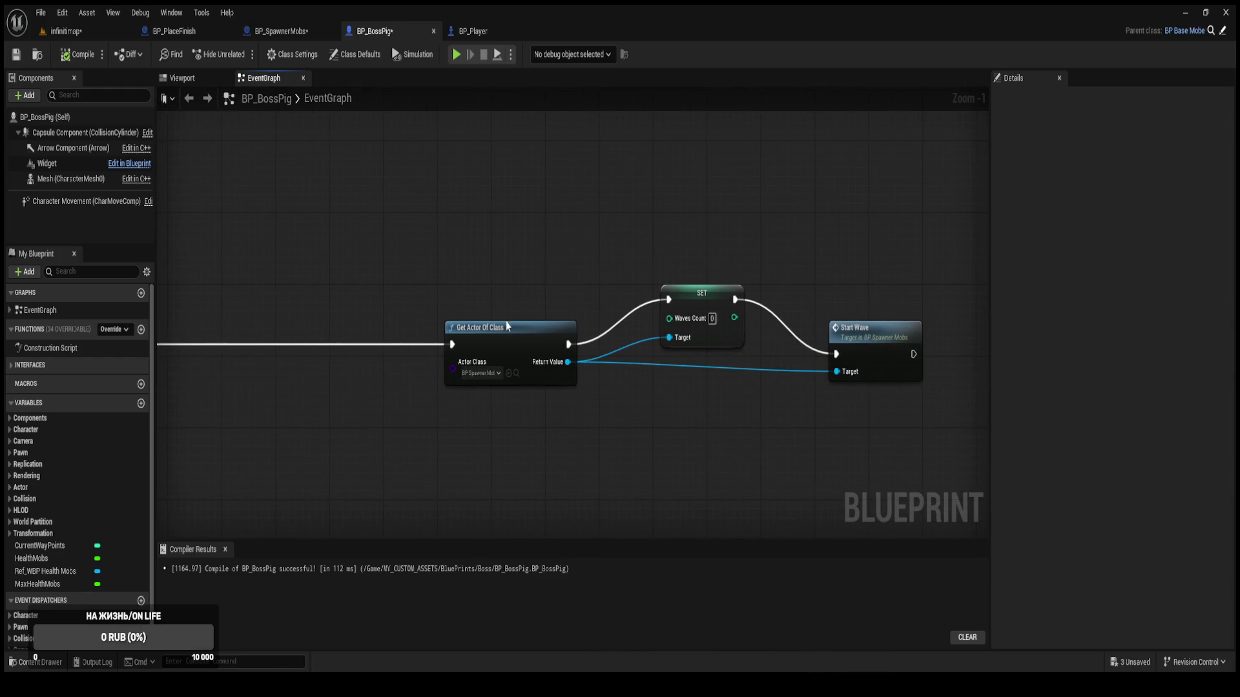
pyautogui.moveTo(484, 334)
pyautogui.mouseDown()
pyautogui.moveTo(628, 266)
pyautogui.moveTo(385, 268)
pyautogui.moveTo(648, 266)
pyautogui.mouseUp()
pyautogui.moveTo(336, 265); pyautogui.dragTo(443, 279)
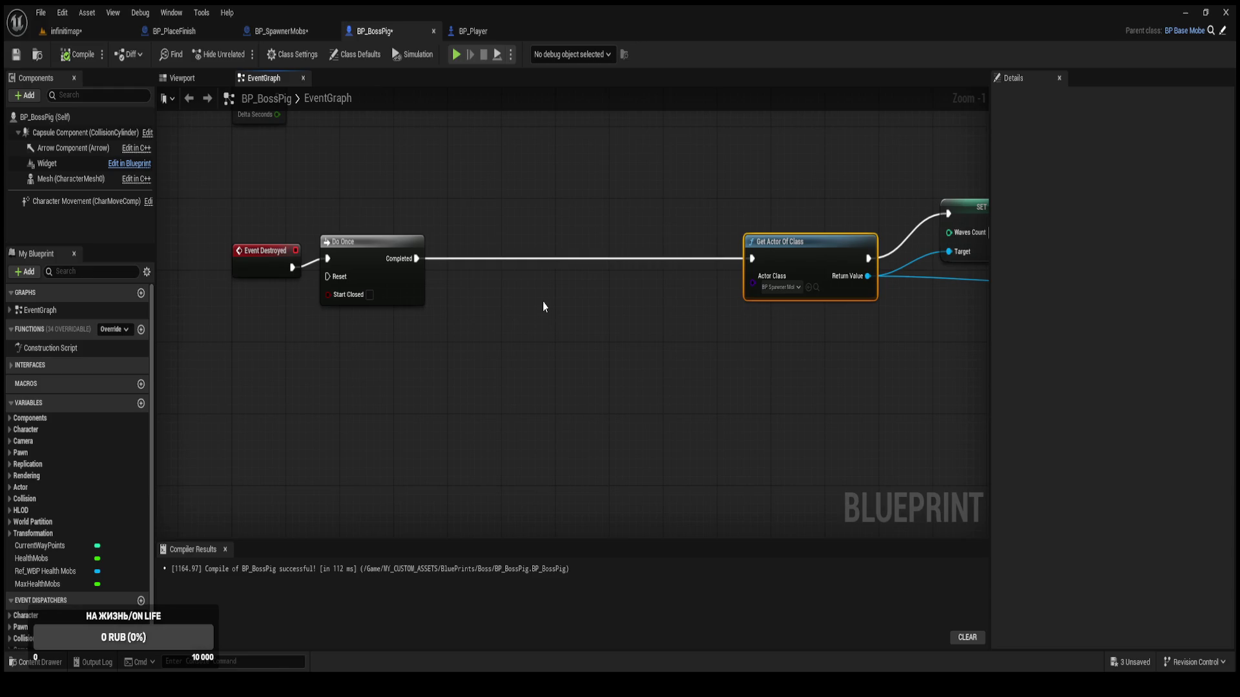
pyautogui.hotkey('ctrl', 'v')
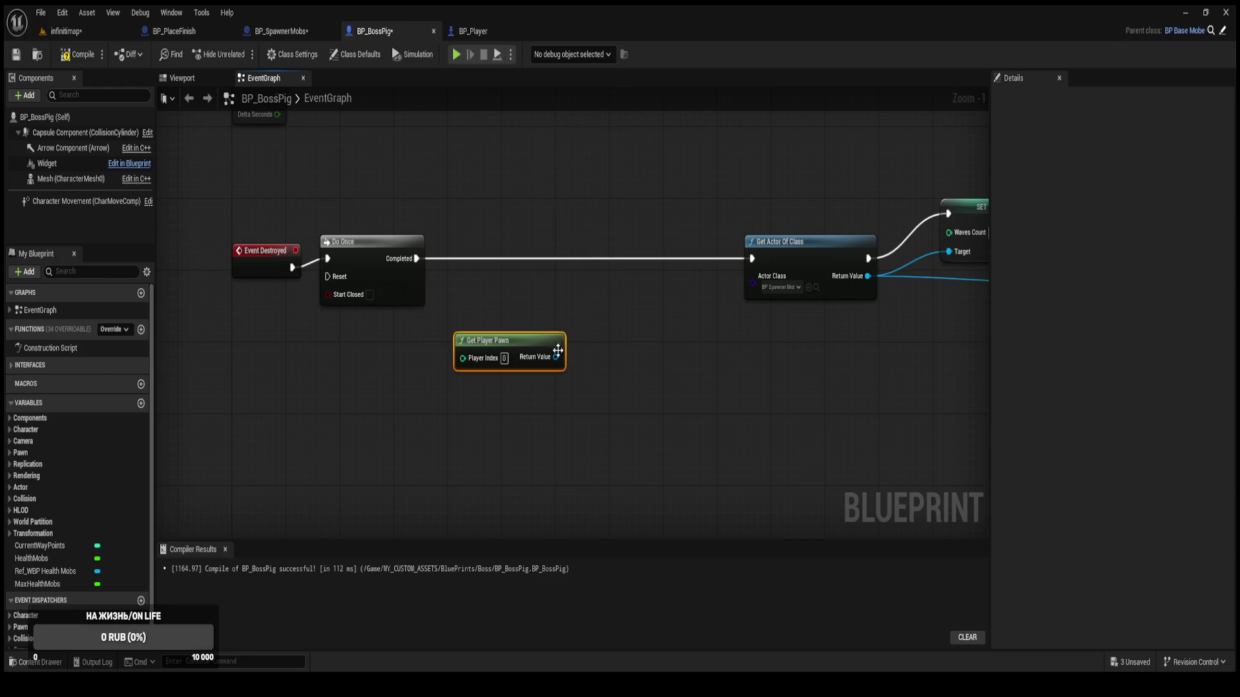
pyautogui.moveTo(555, 358); pyautogui.dragTo(530, 288)
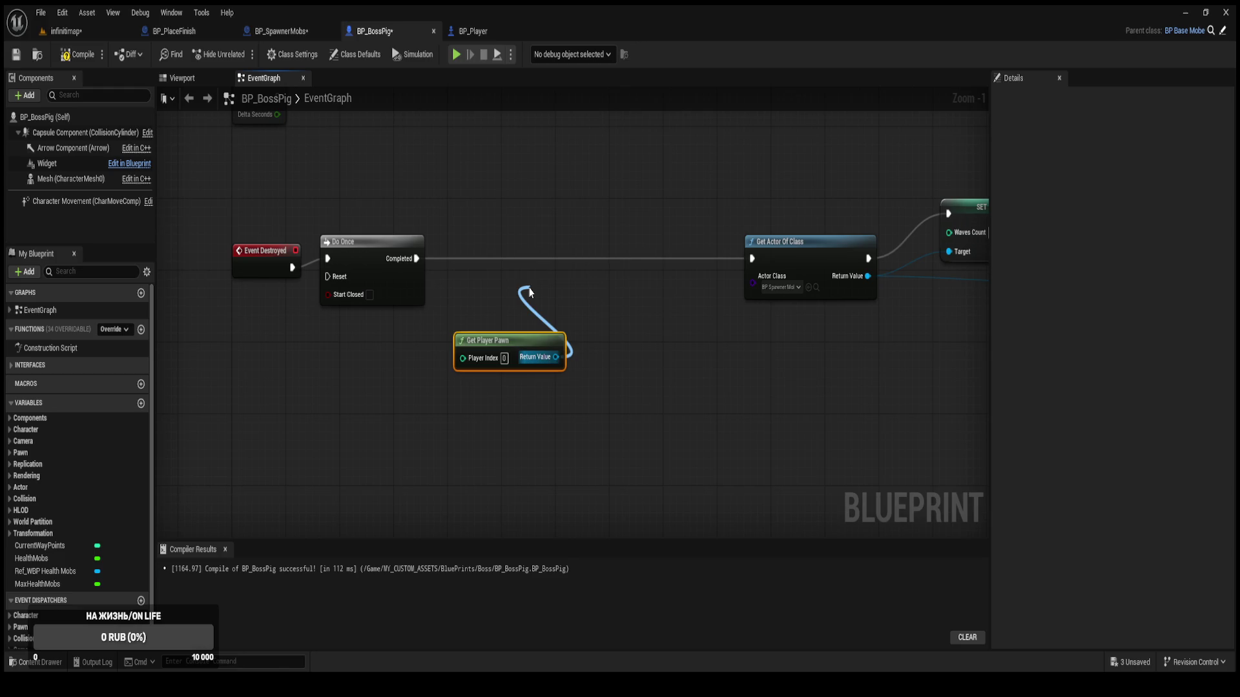
pyautogui.moveTo(530, 292); pyautogui.dragTo(486, 232)
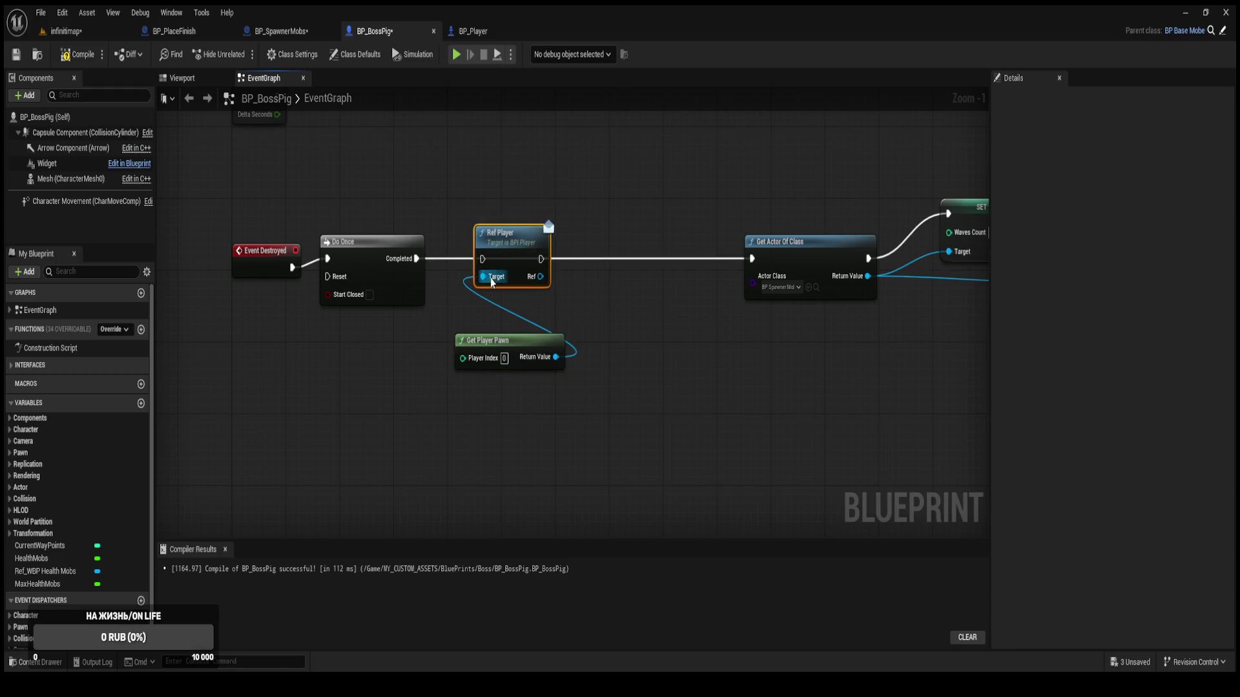
pyautogui.moveTo(504, 346); pyautogui.dragTo(370, 336)
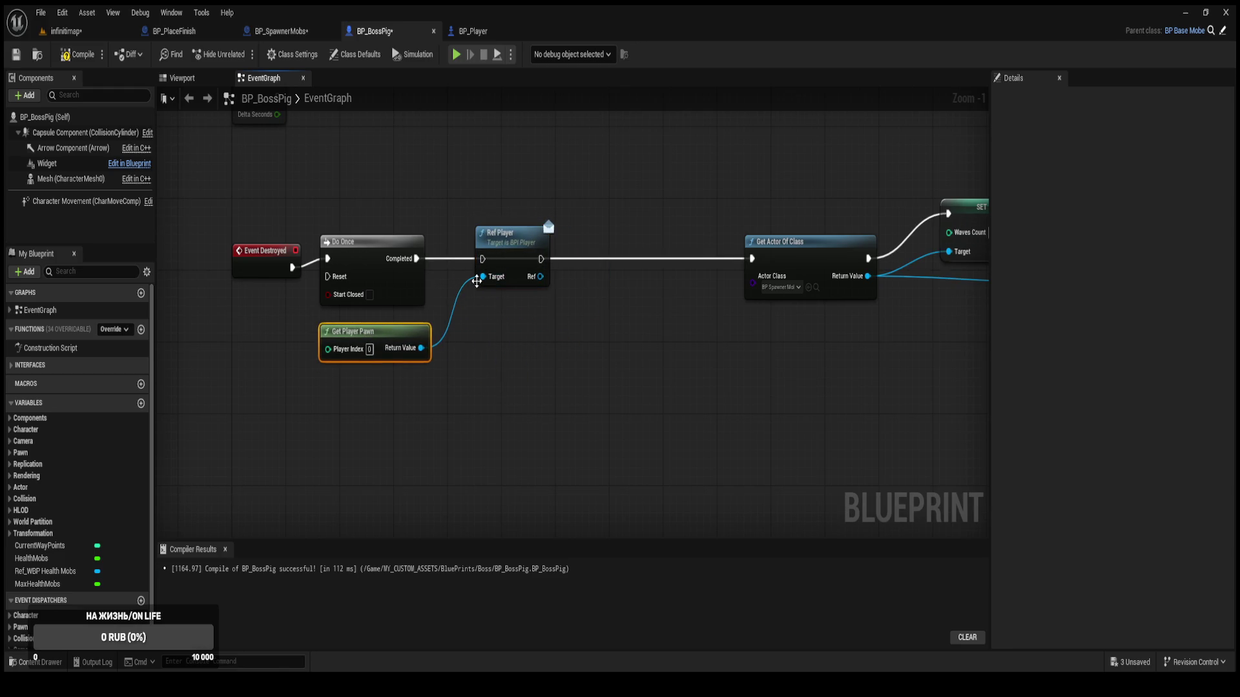
pyautogui.moveTo(482, 260)
pyautogui.mouseDown()
pyautogui.moveTo(517, 247)
pyautogui.moveTo(530, 283)
pyautogui.moveTo(548, 272)
pyautogui.moveTo(717, 273)
pyautogui.mouseUp()
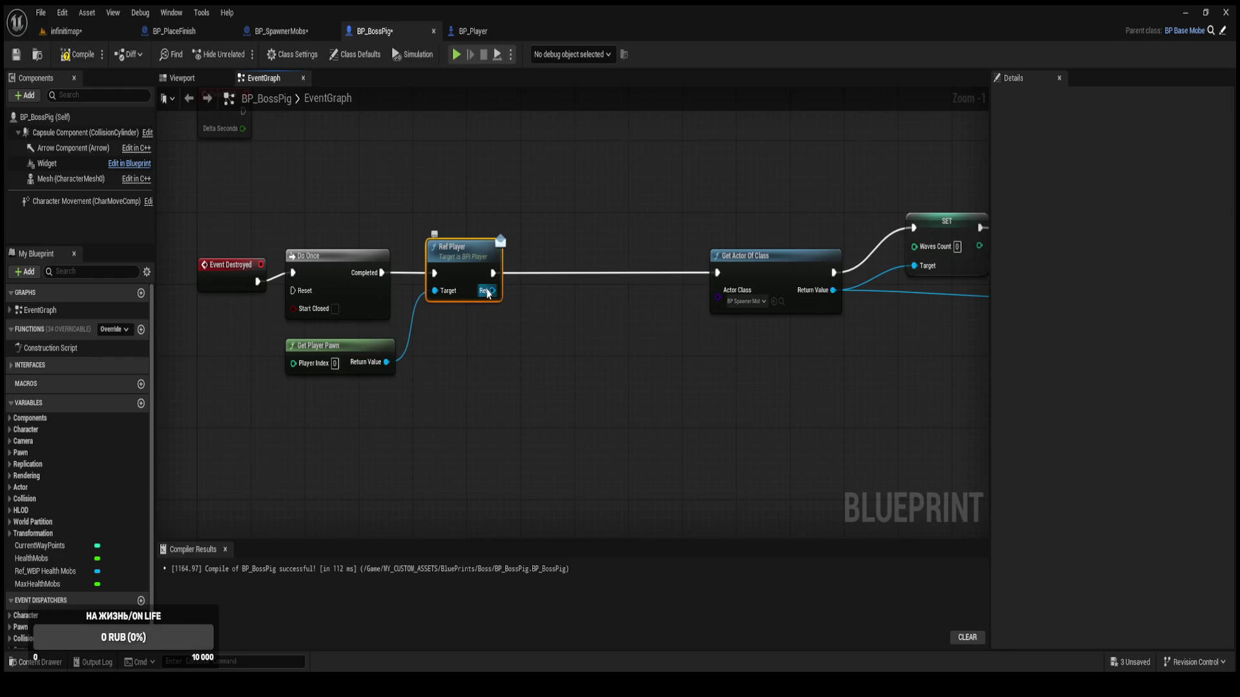
pyautogui.moveTo(493, 290); pyautogui.dragTo(492, 352)
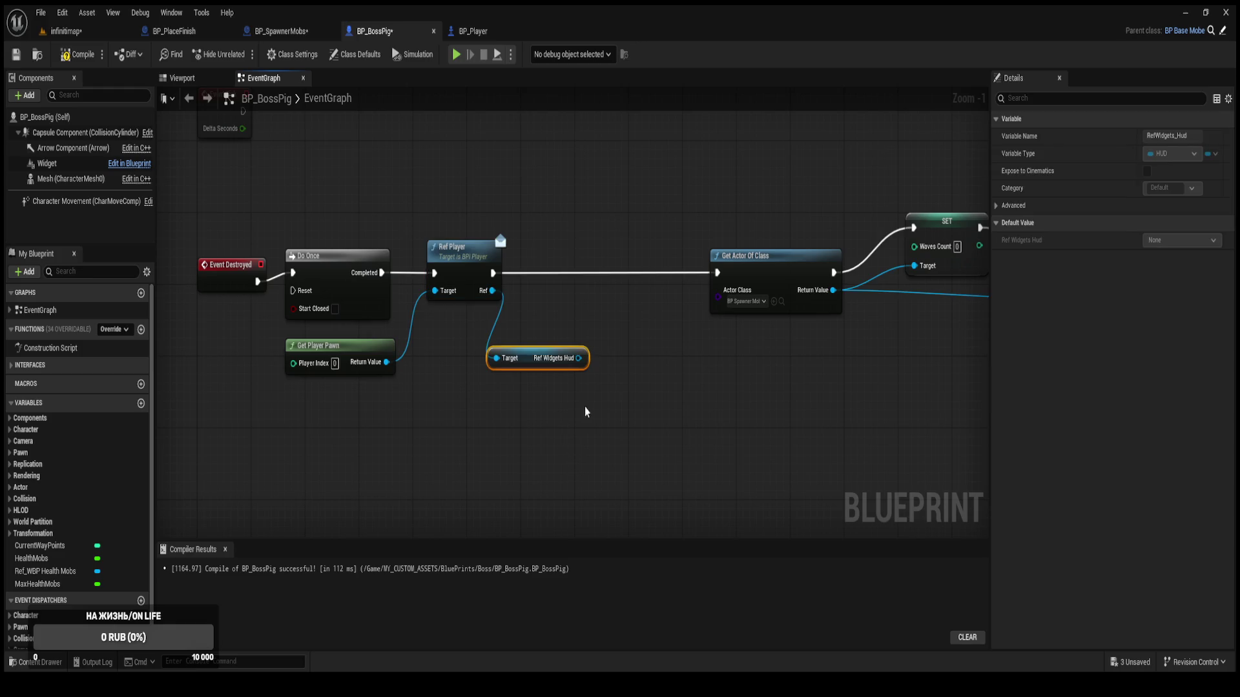
pyautogui.click(472, 36)
pyautogui.scroll(-5, 531, 184)
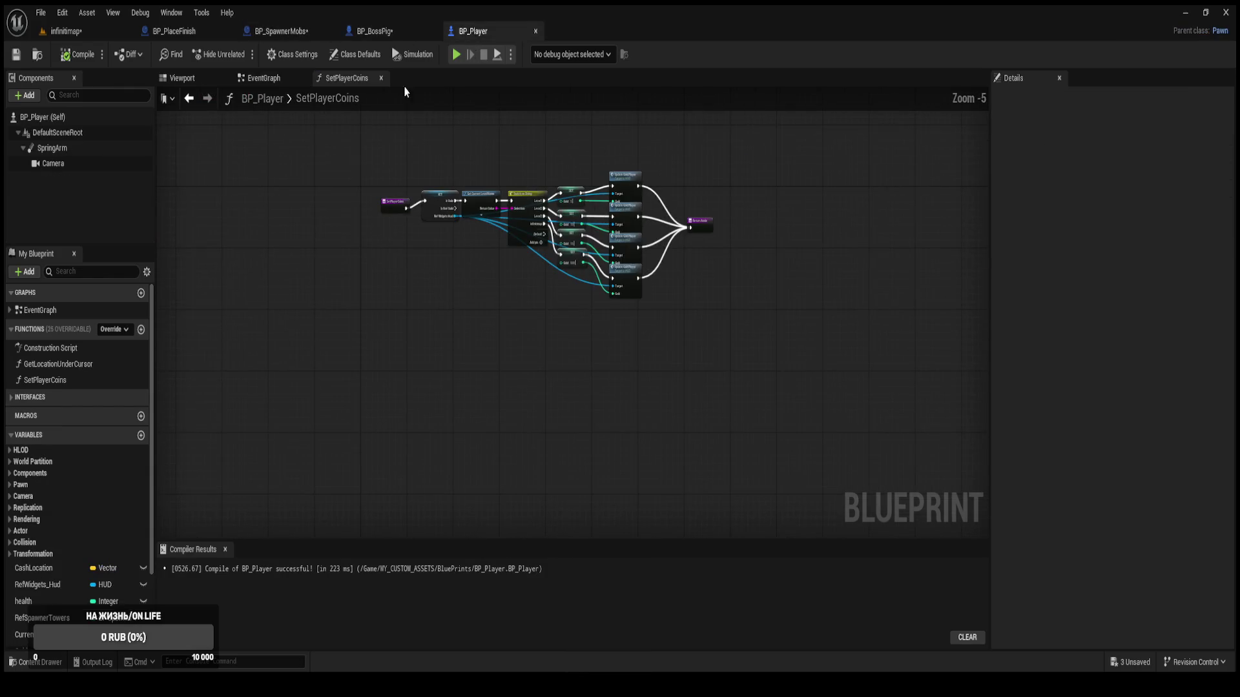
pyautogui.click(264, 77)
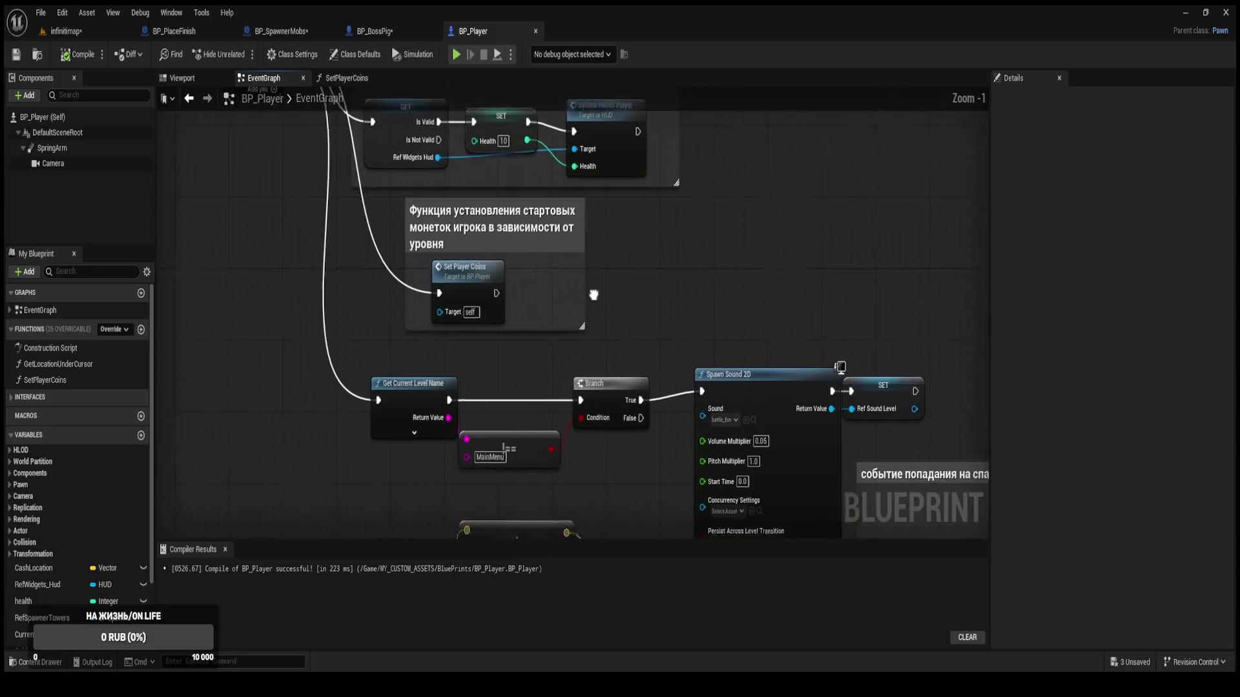
pyautogui.scroll(-1, 517, 474)
pyautogui.moveTo(636, 197); pyautogui.dragTo(656, 532)
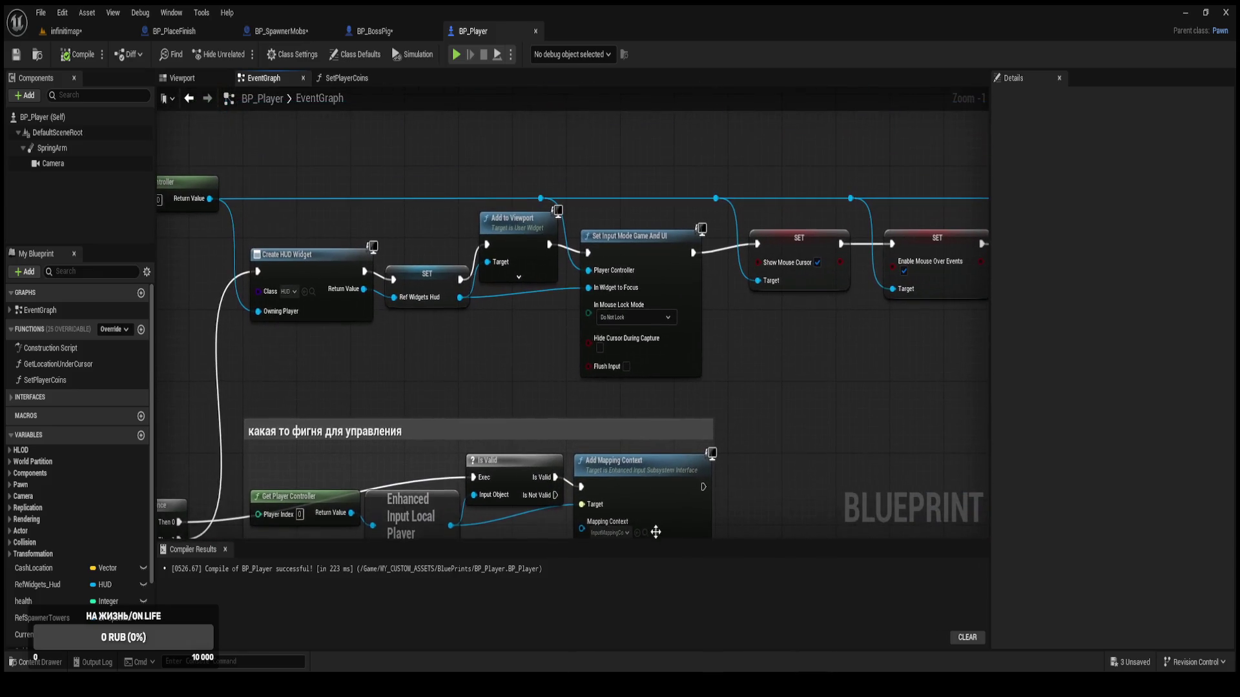
pyautogui.scroll(1, 741, 418)
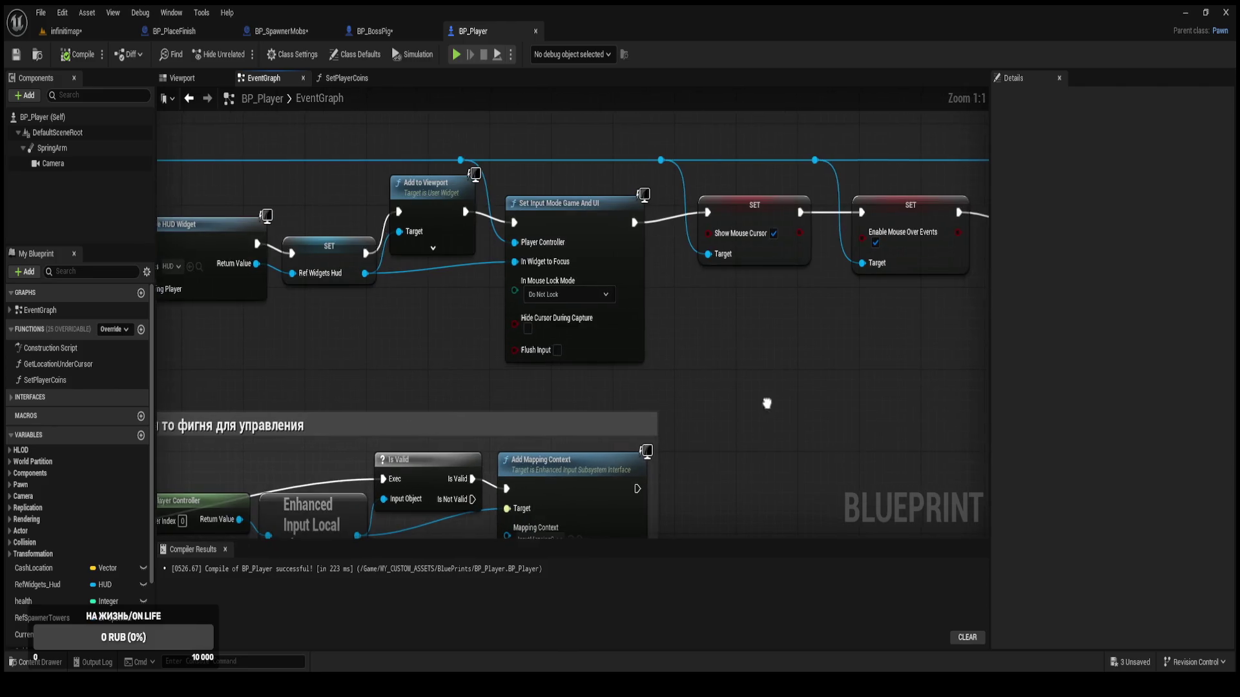
pyautogui.moveTo(742, 417)
pyautogui.mouseDown()
pyautogui.moveTo(376, 405)
pyautogui.moveTo(923, 416)
pyautogui.moveTo(532, 214)
pyautogui.mouseUp()
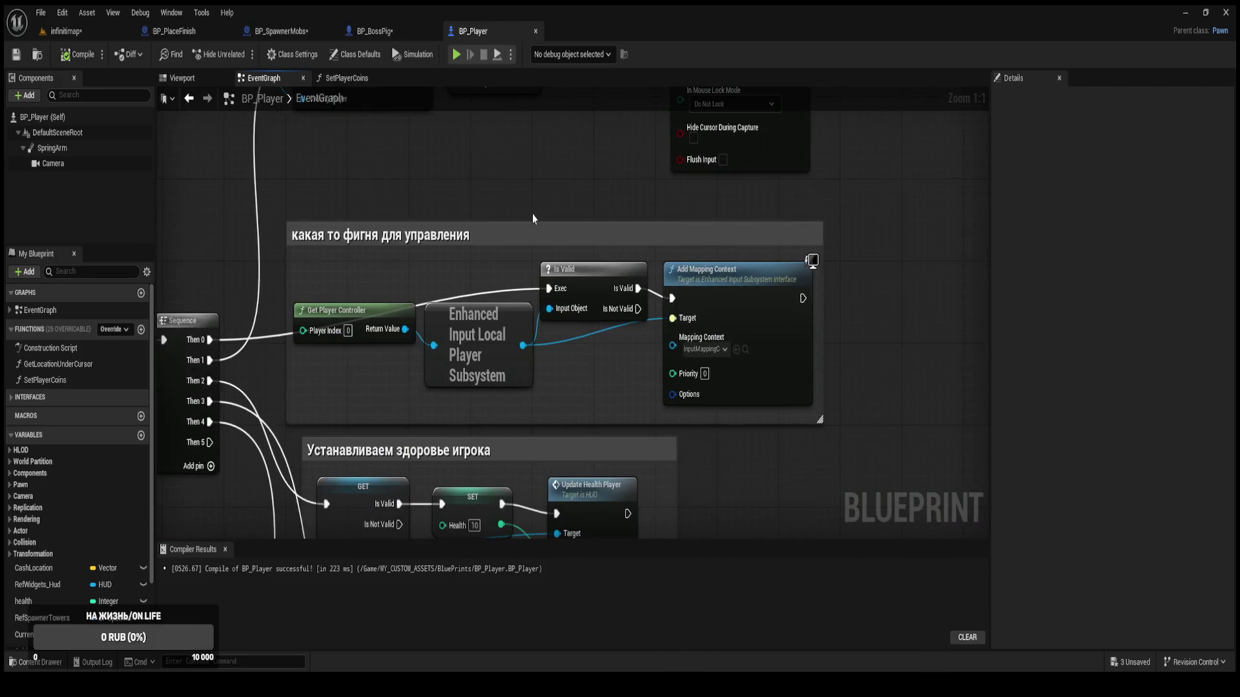
pyautogui.moveTo(649, 473); pyautogui.dragTo(648, 386)
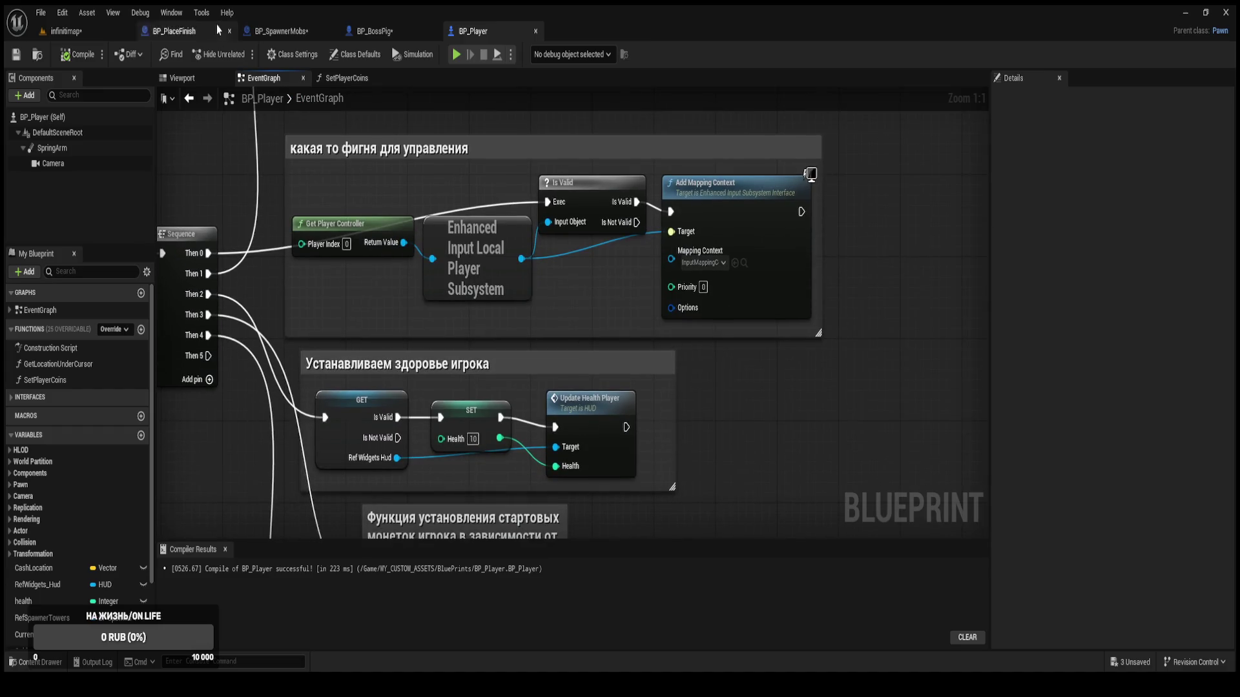
pyautogui.click(300, 37)
pyautogui.scroll(2, 403, 203)
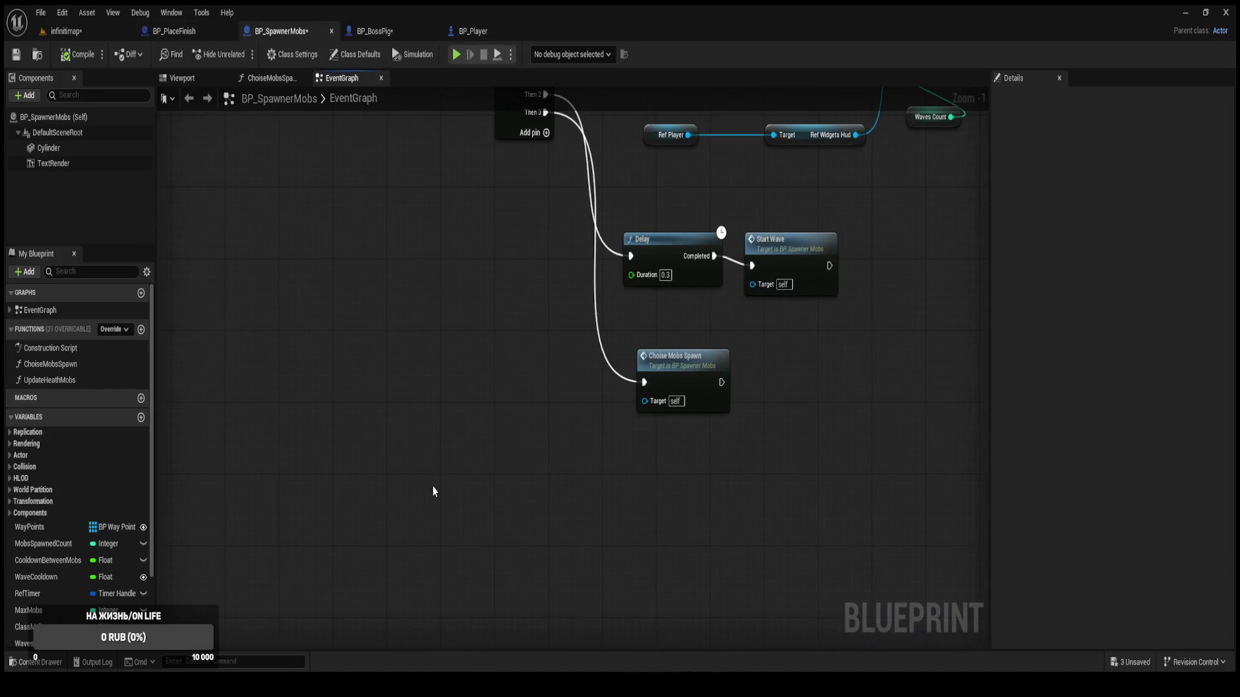
pyautogui.moveTo(432, 489); pyautogui.dragTo(327, 465)
pyautogui.moveTo(409, 302); pyautogui.dragTo(327, 439)
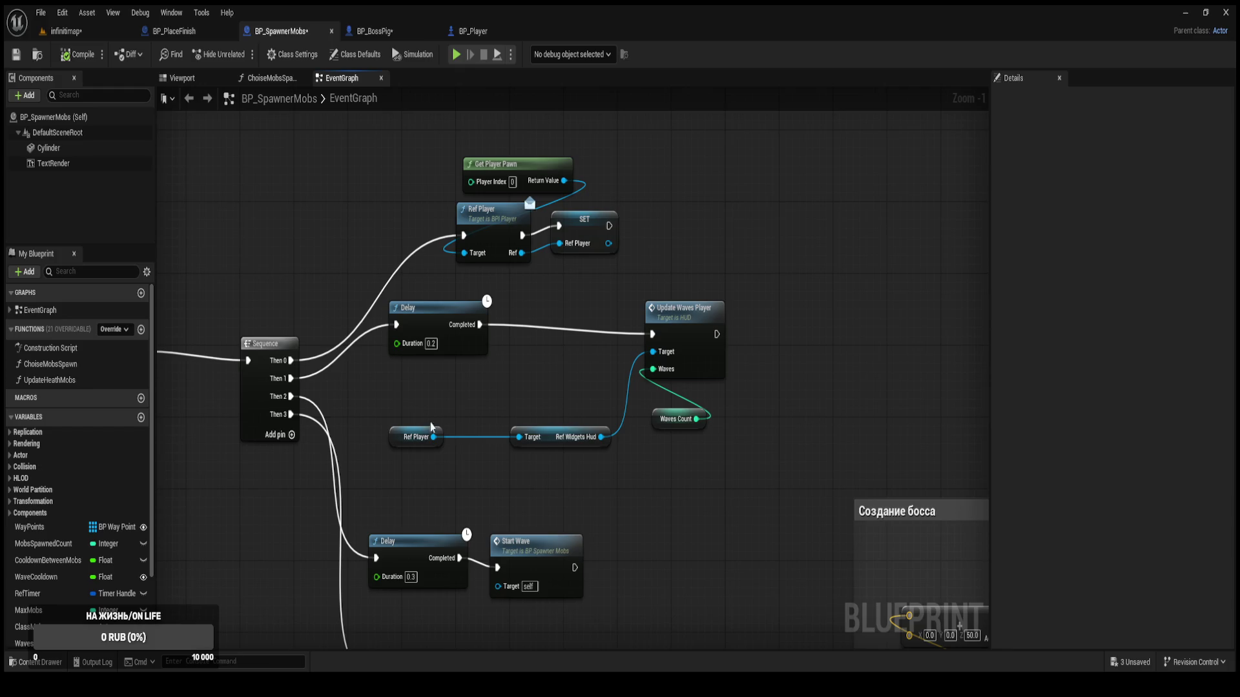
pyautogui.moveTo(757, 460)
pyautogui.mouseDown()
pyautogui.moveTo(507, 379)
pyautogui.moveTo(374, 368)
pyautogui.mouseUp()
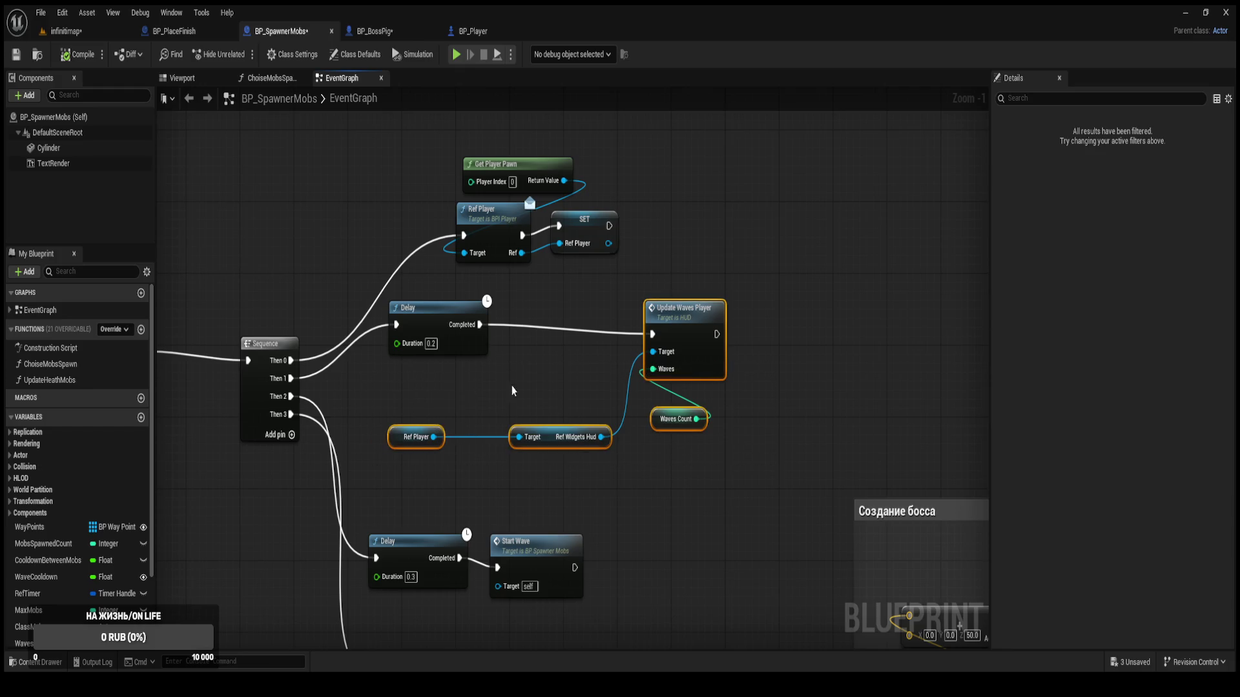
# Paste the wave display nodes into BP_BossPig and run Update Waves Player between SET and Start Wave.
pyautogui.click(374, 31)
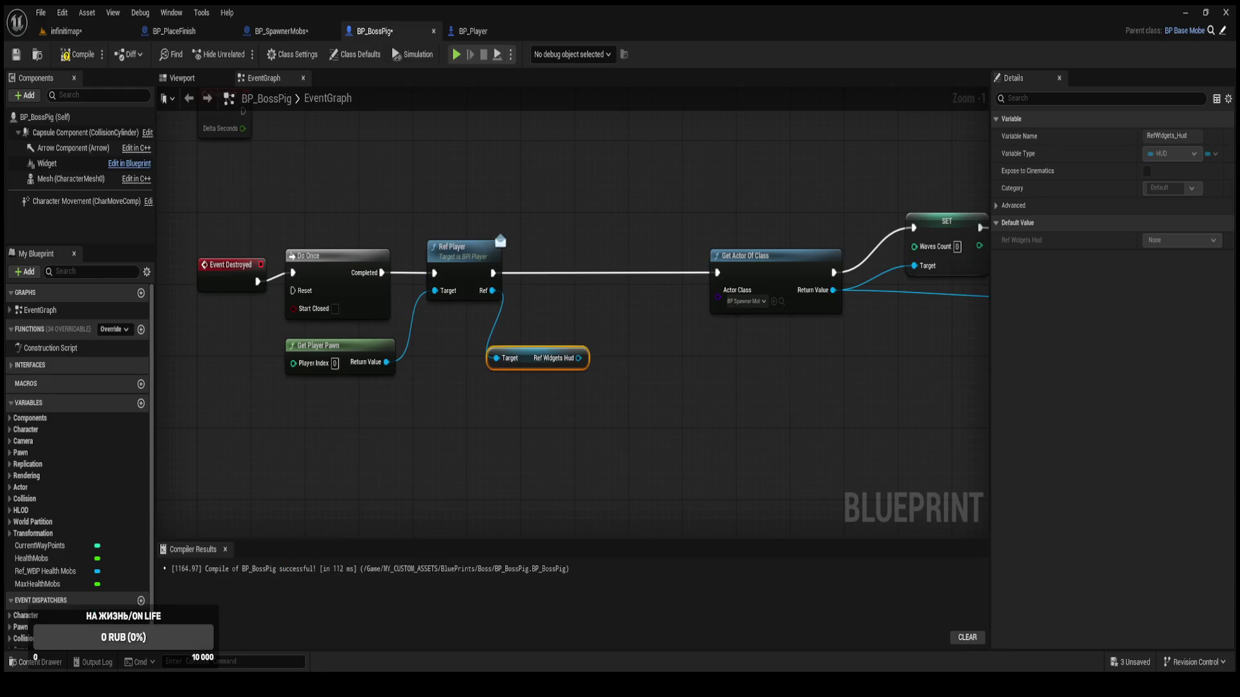
pyautogui.hotkey('ctrl', 'v')
pyautogui.moveTo(712, 332); pyautogui.dragTo(705, 342)
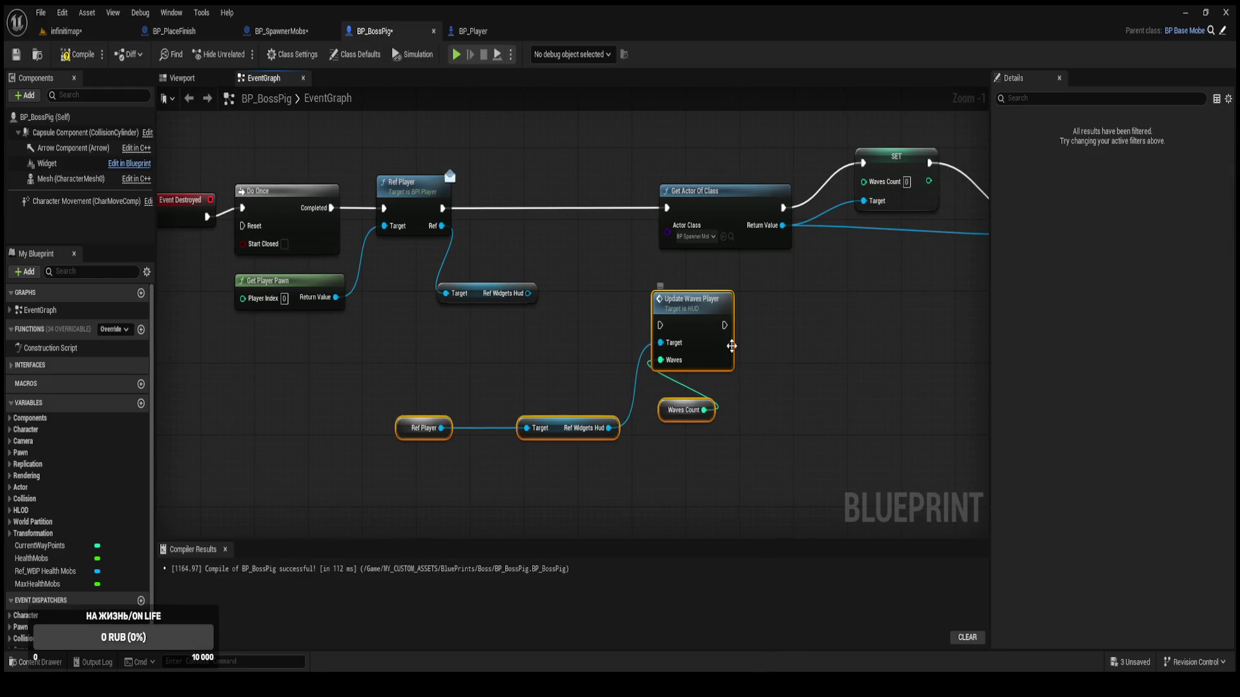
pyautogui.click(769, 397)
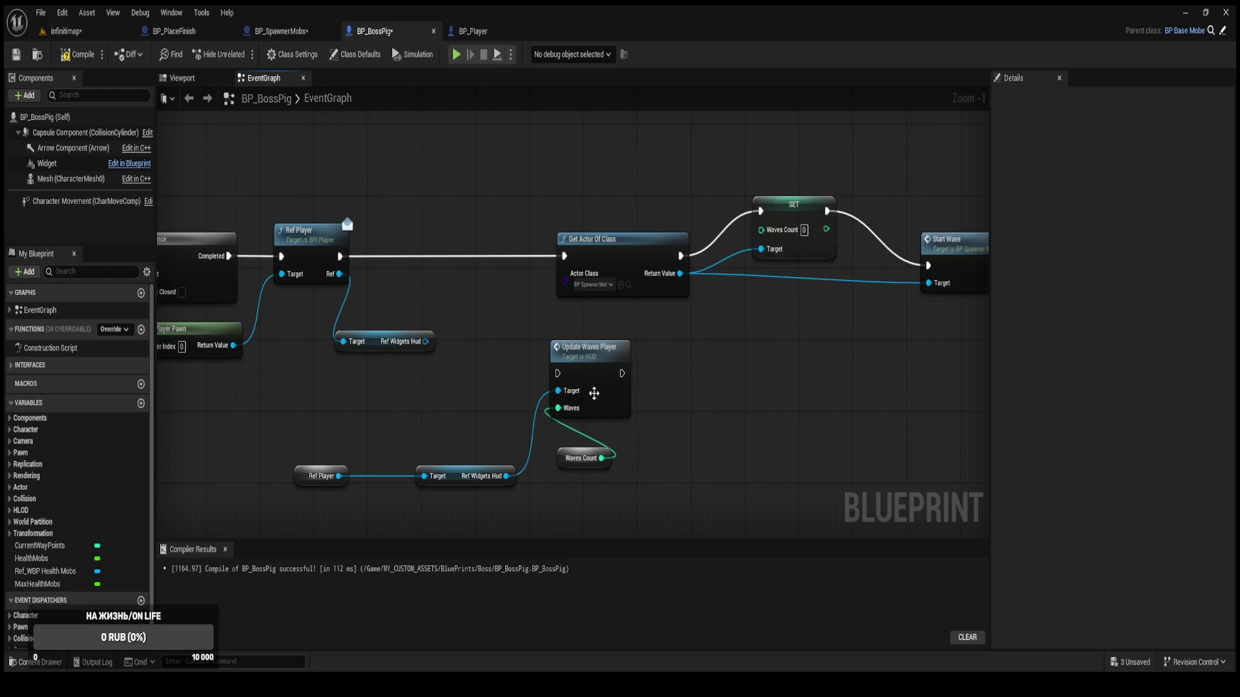
pyautogui.moveTo(616, 478)
pyautogui.mouseDown()
pyautogui.moveTo(590, 351)
pyautogui.moveTo(815, 342)
pyautogui.mouseUp()
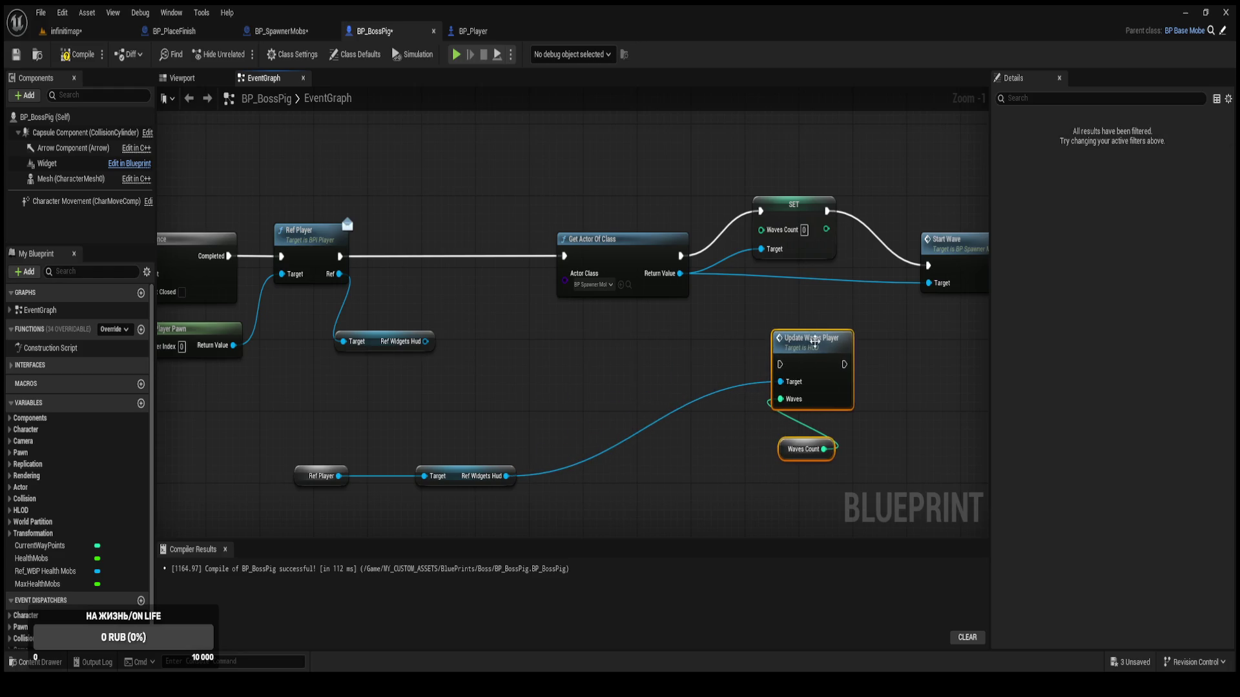
pyautogui.moveTo(618, 175)
pyautogui.mouseDown()
pyautogui.moveTo(786, 285)
pyautogui.moveTo(678, 256)
pyautogui.mouseUp()
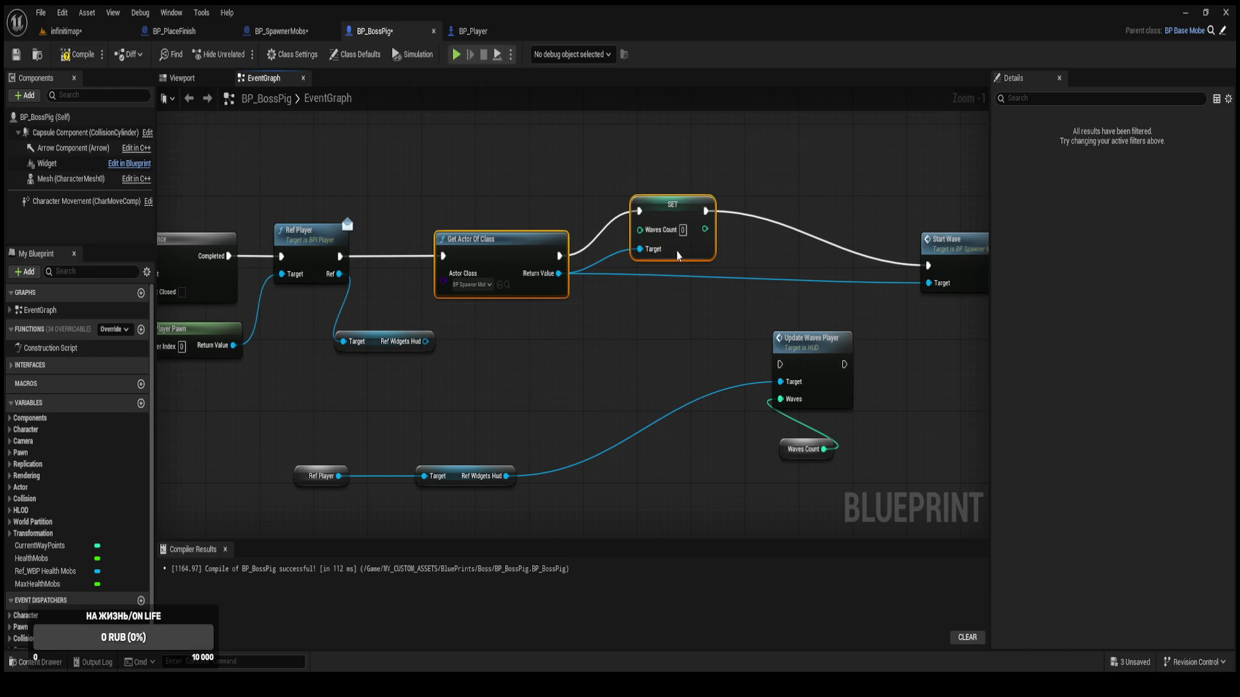
pyautogui.moveTo(780, 364); pyautogui.dragTo(706, 211)
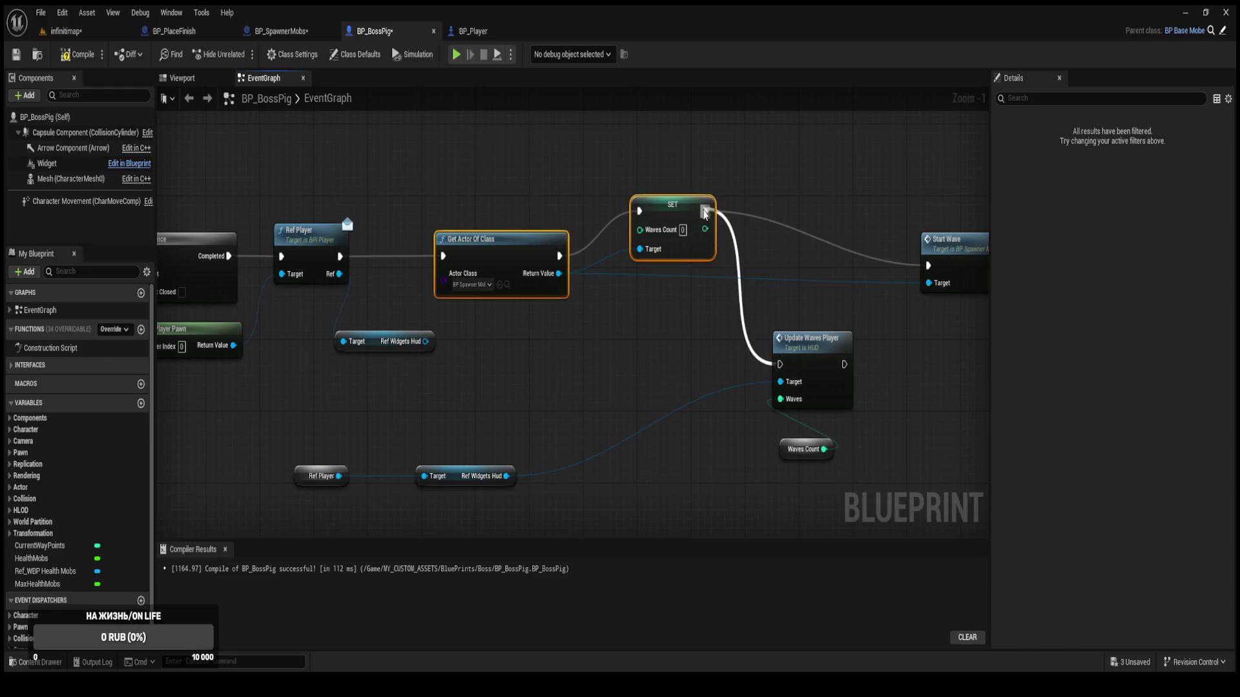
pyautogui.moveTo(847, 365); pyautogui.dragTo(928, 265)
pyautogui.moveTo(802, 364)
pyautogui.mouseDown()
pyautogui.moveTo(814, 229)
pyautogui.moveTo(706, 237)
pyautogui.mouseUp()
# Delete the leftover Waves Count and duplicate Ref nodes, target Ref Widgets Hud, and compile.
pyautogui.click(804, 449)
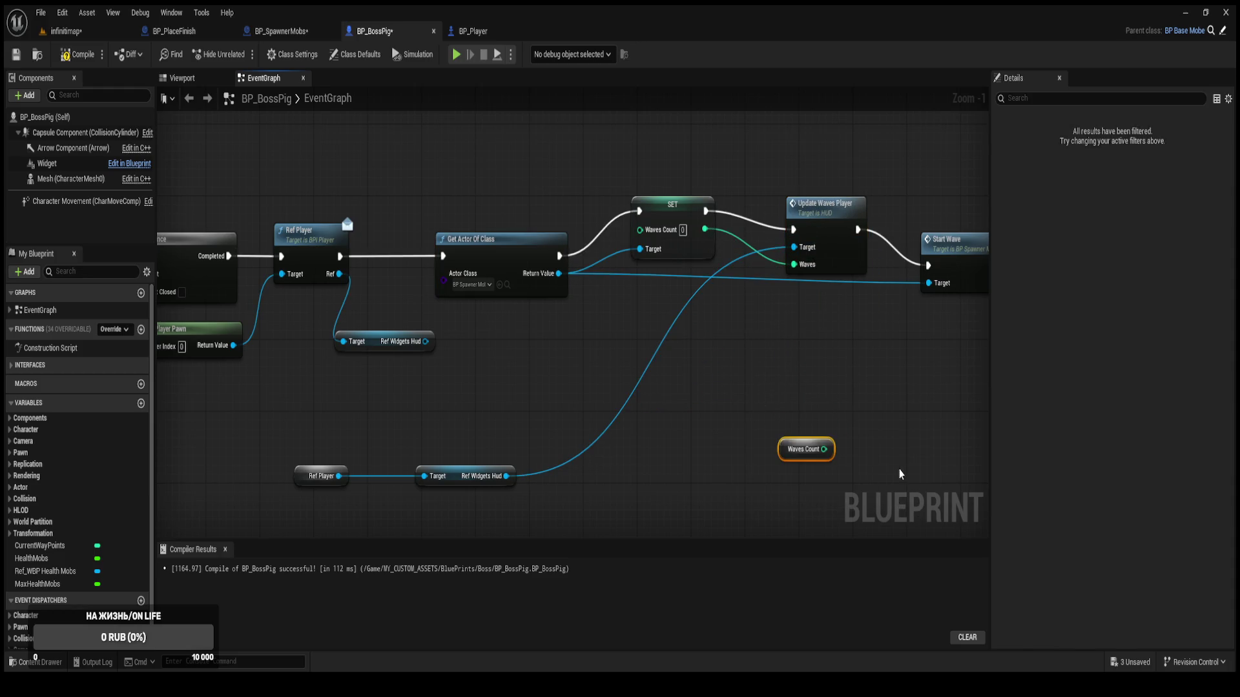
pyautogui.press('Delete')
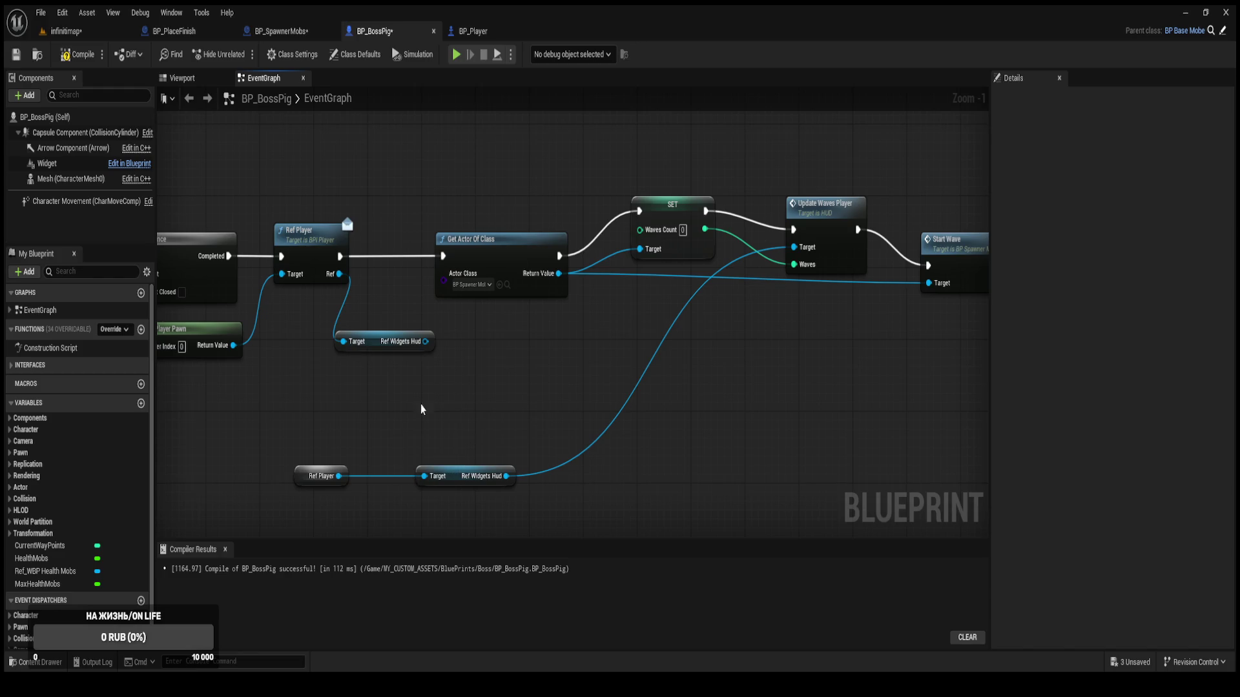
pyautogui.moveTo(299, 424); pyautogui.dragTo(533, 530)
pyautogui.press('Delete')
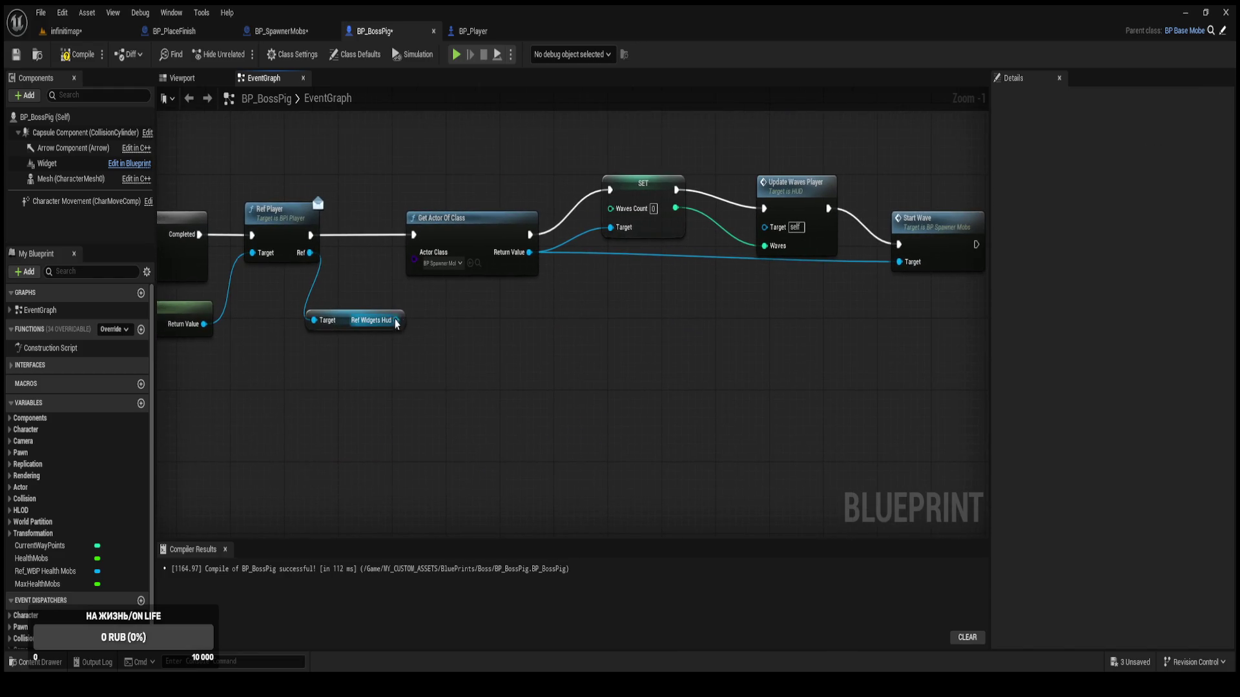
pyautogui.moveTo(395, 321); pyautogui.dragTo(764, 226)
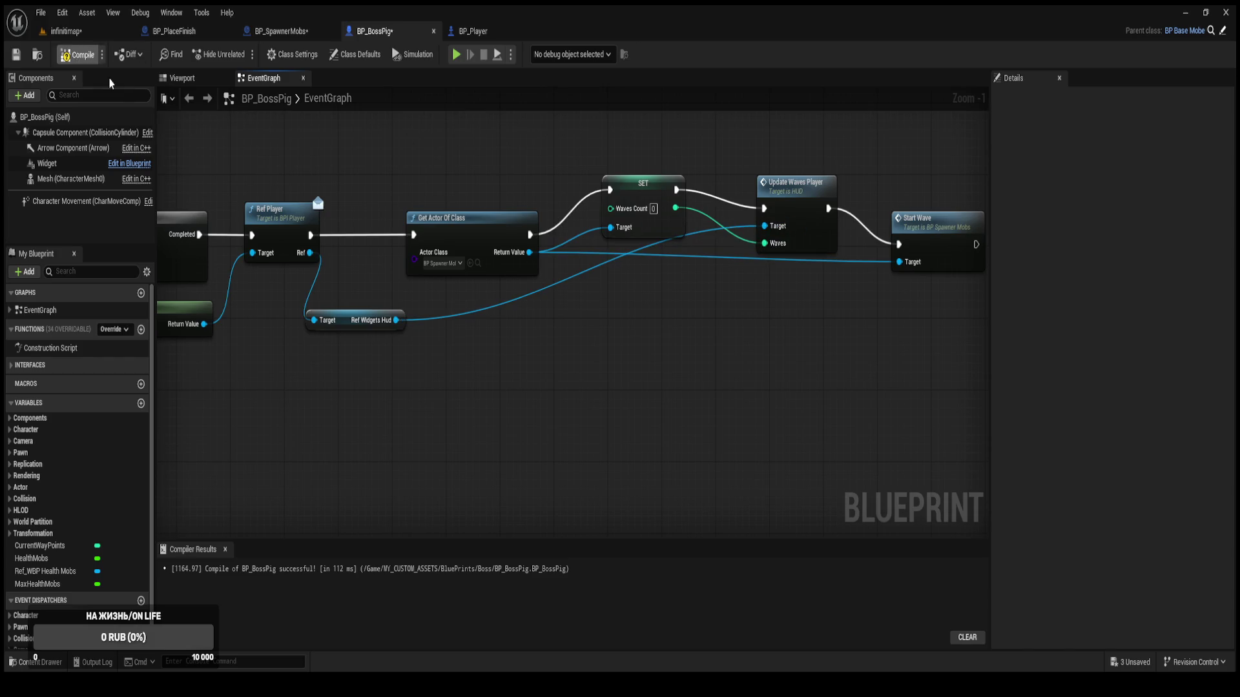
pyautogui.moveTo(350, 325); pyautogui.dragTo(480, 319)
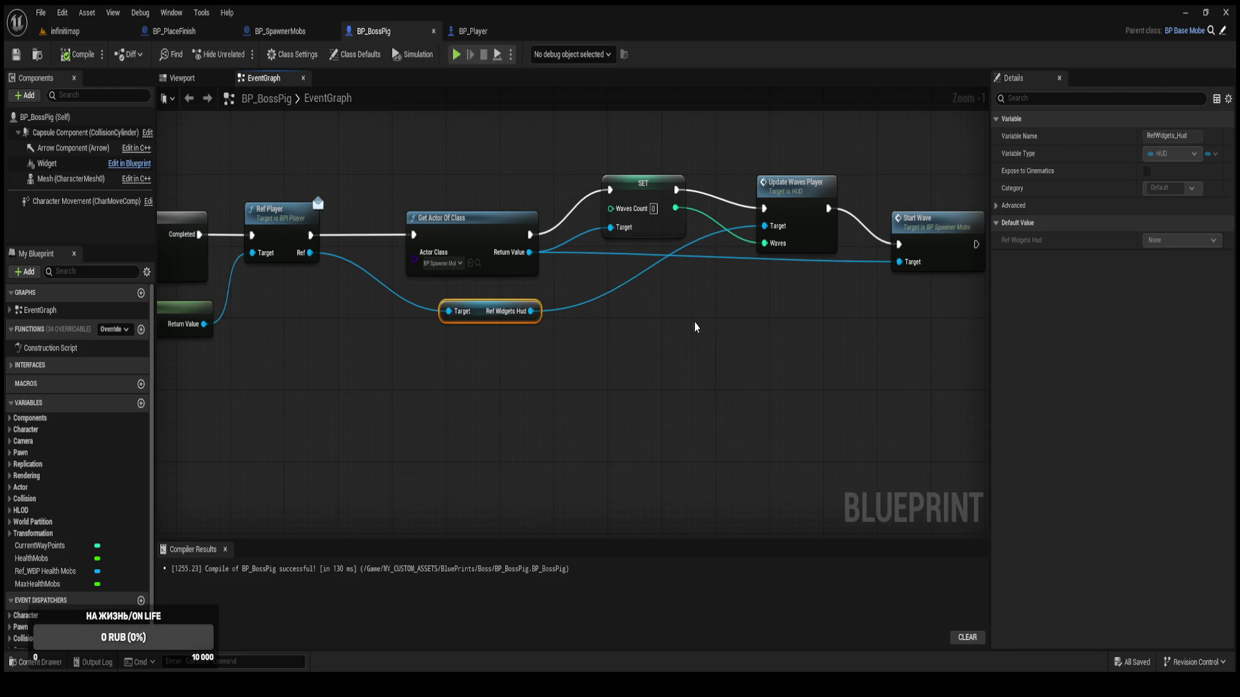
pyautogui.moveTo(672, 170); pyautogui.dragTo(914, 264)
pyautogui.press('q')
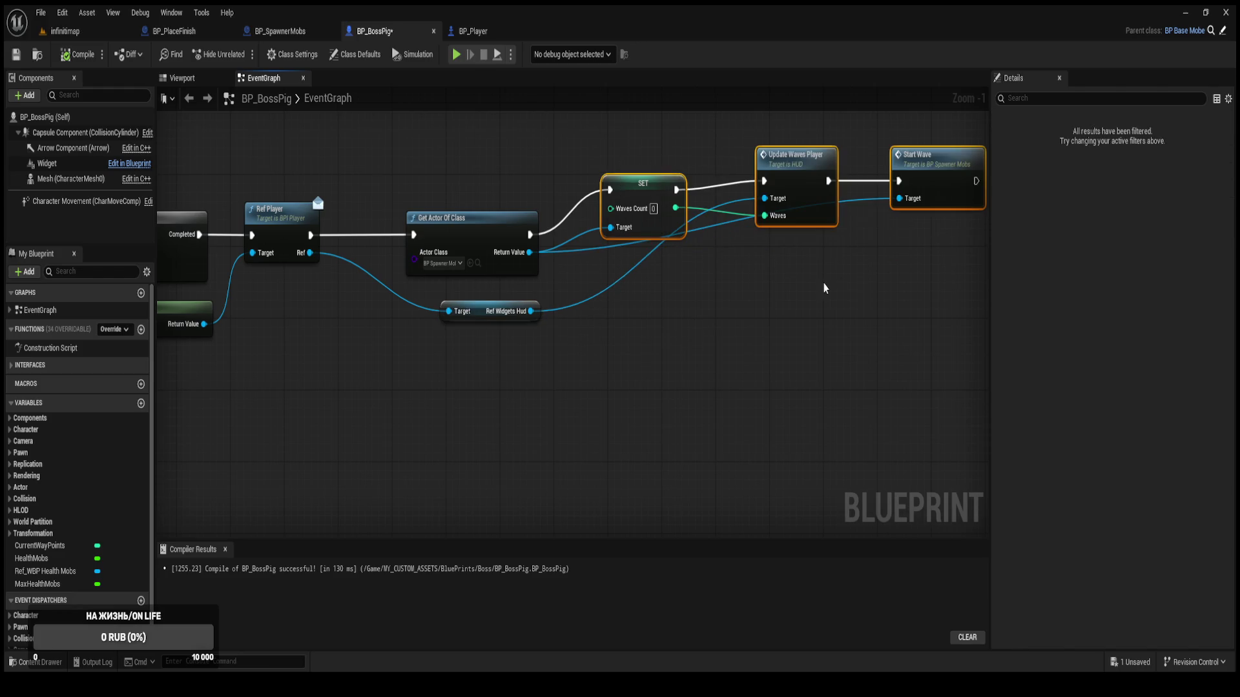
pyautogui.hotkey('ctrl', 'z')
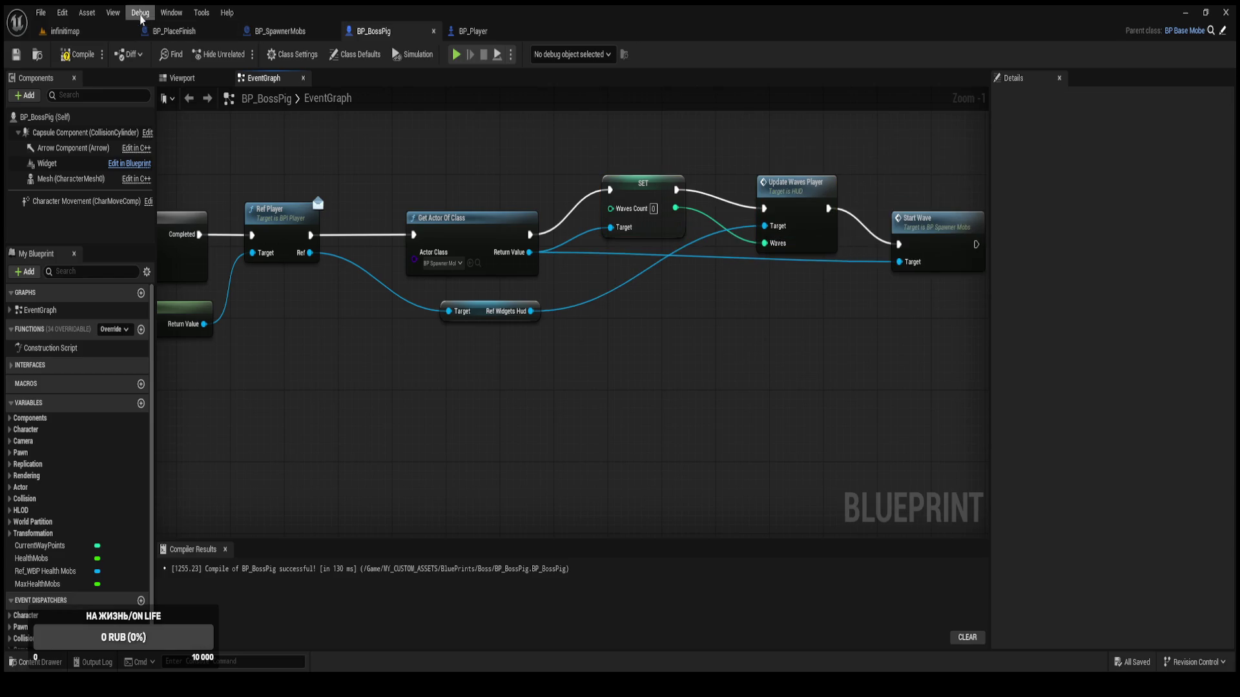
pyautogui.click(78, 54)
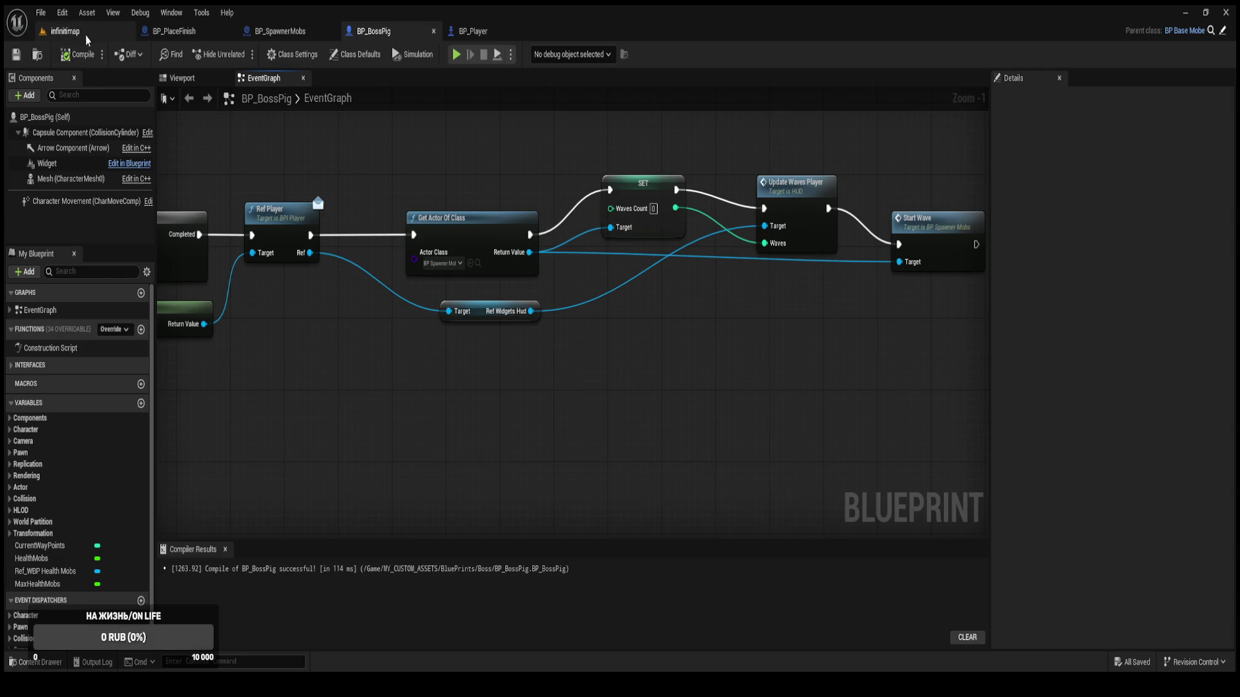
# Check the WavesCount variable in BP_SpawnerMobs, then start playing the infinitimap level.
pyautogui.click(284, 31)
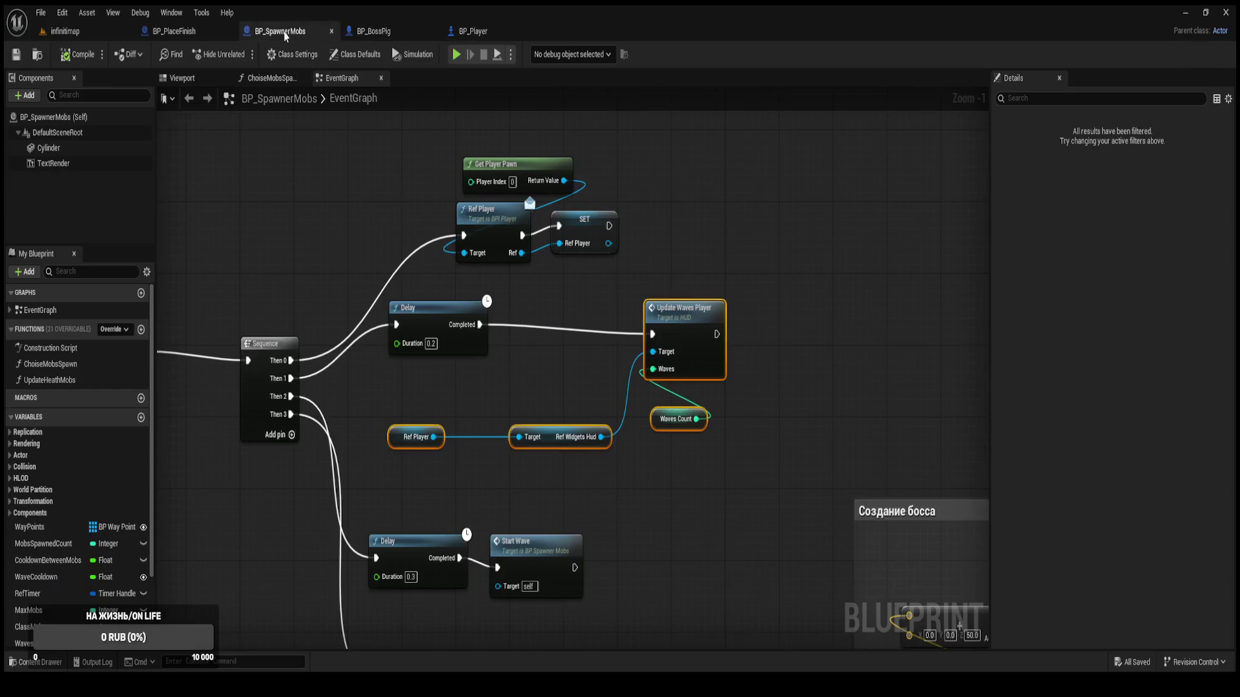
pyautogui.click(50, 645)
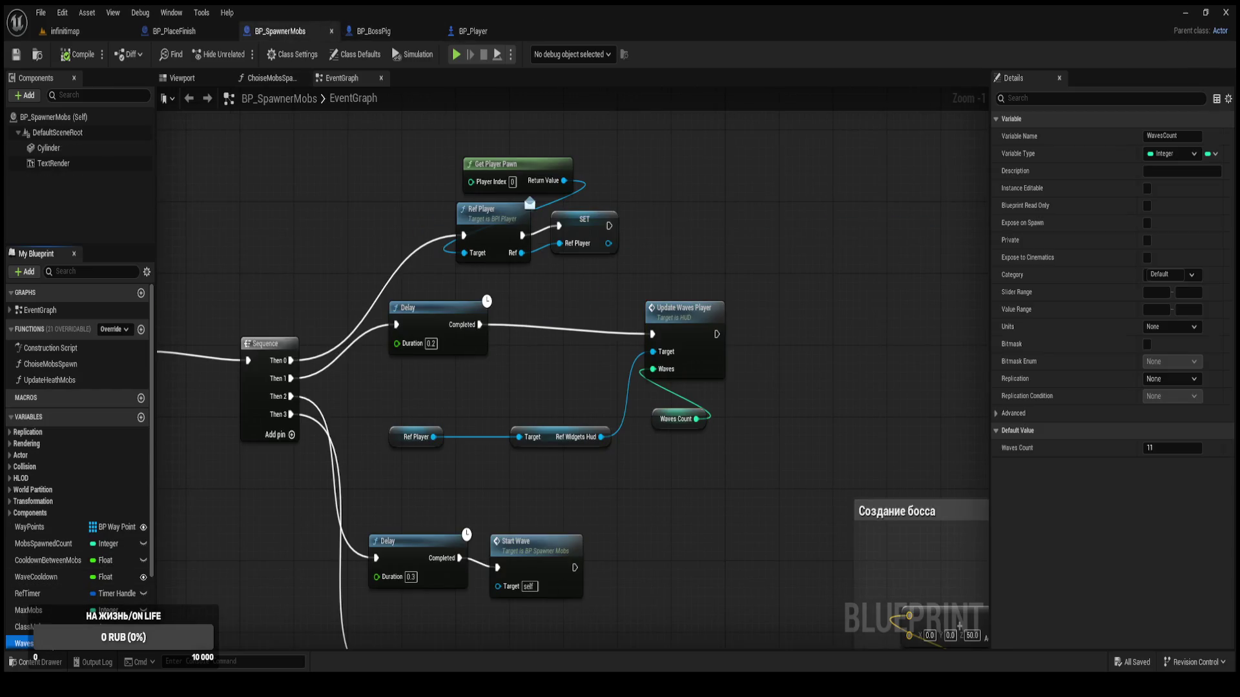
pyautogui.click(64, 31)
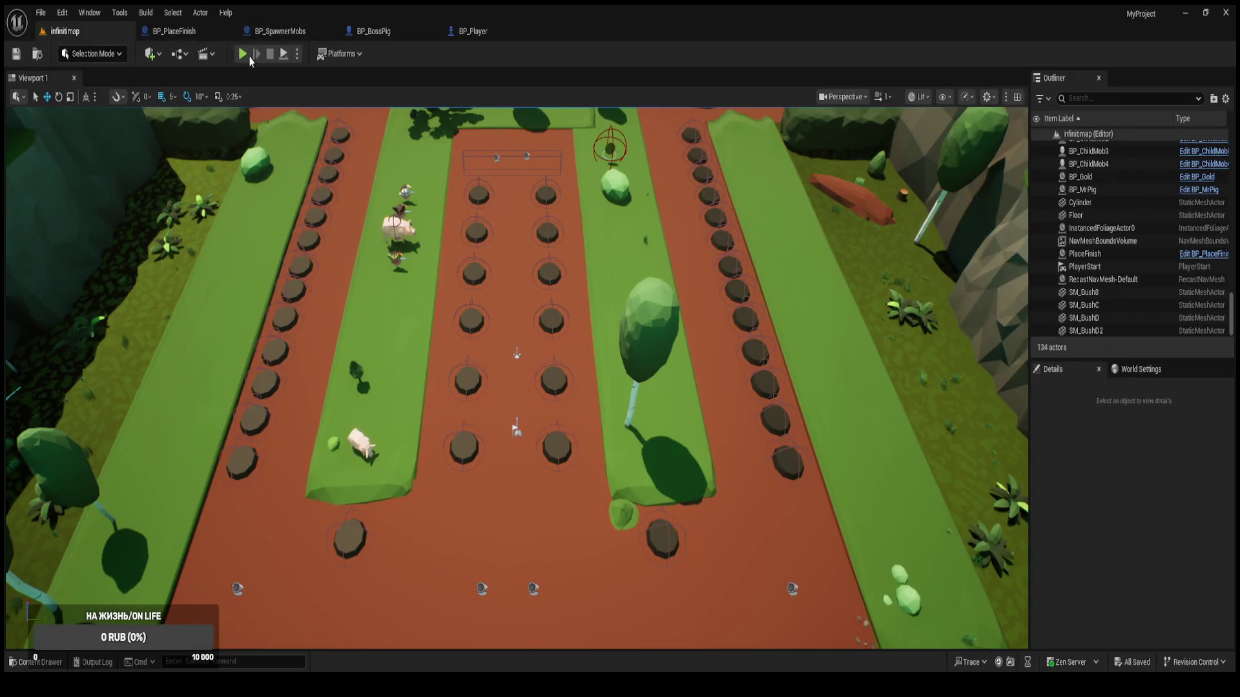
pyautogui.click(248, 58)
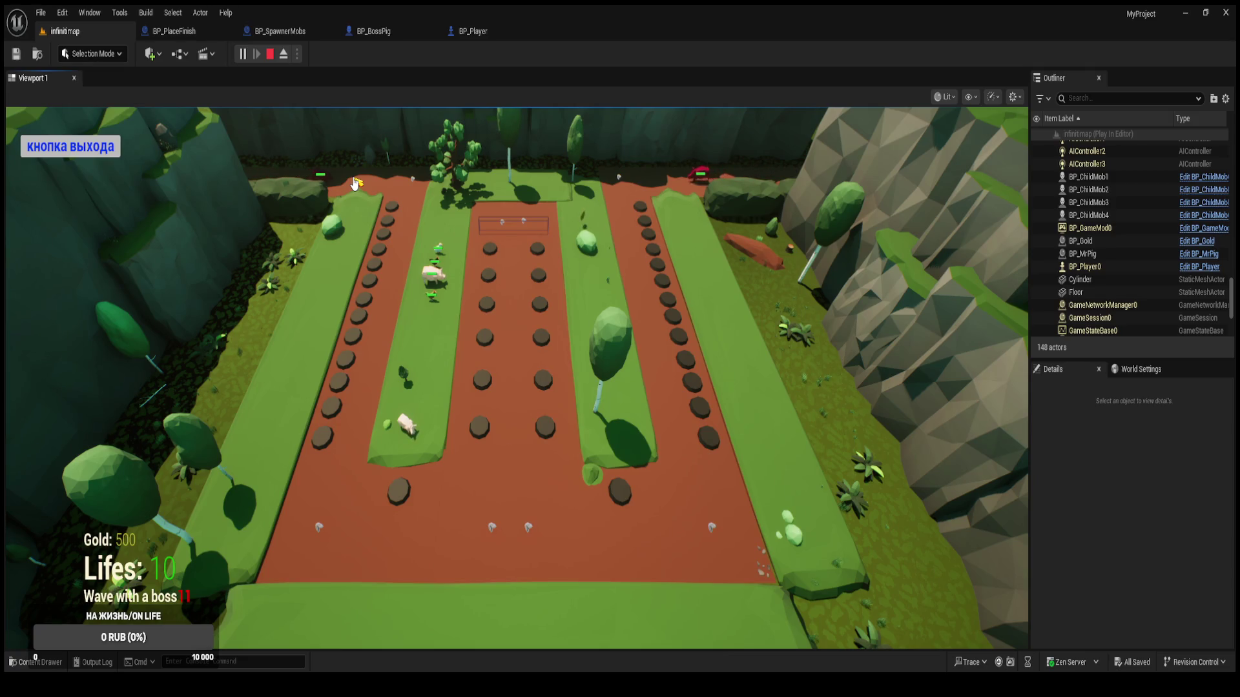
# Buy tower No. 3 for 15 coins on ten empty plots.
pyautogui.click(394, 211)
pyautogui.click(672, 455)
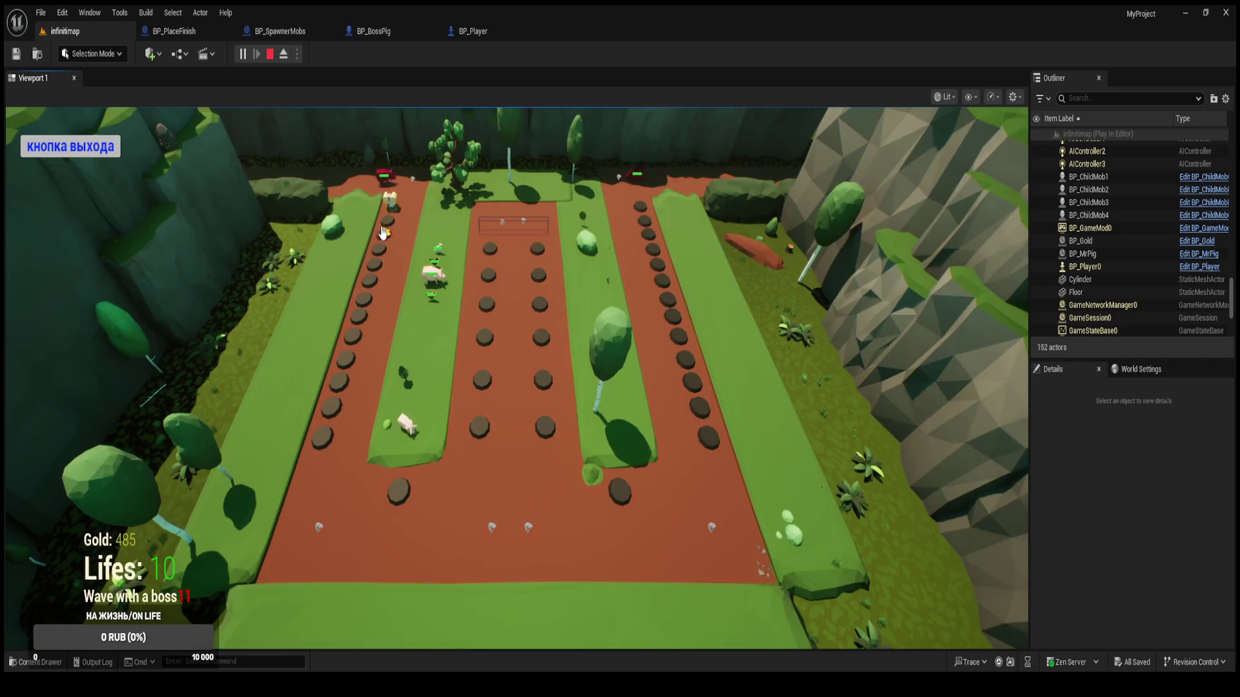
pyautogui.click(491, 307)
pyautogui.click(672, 460)
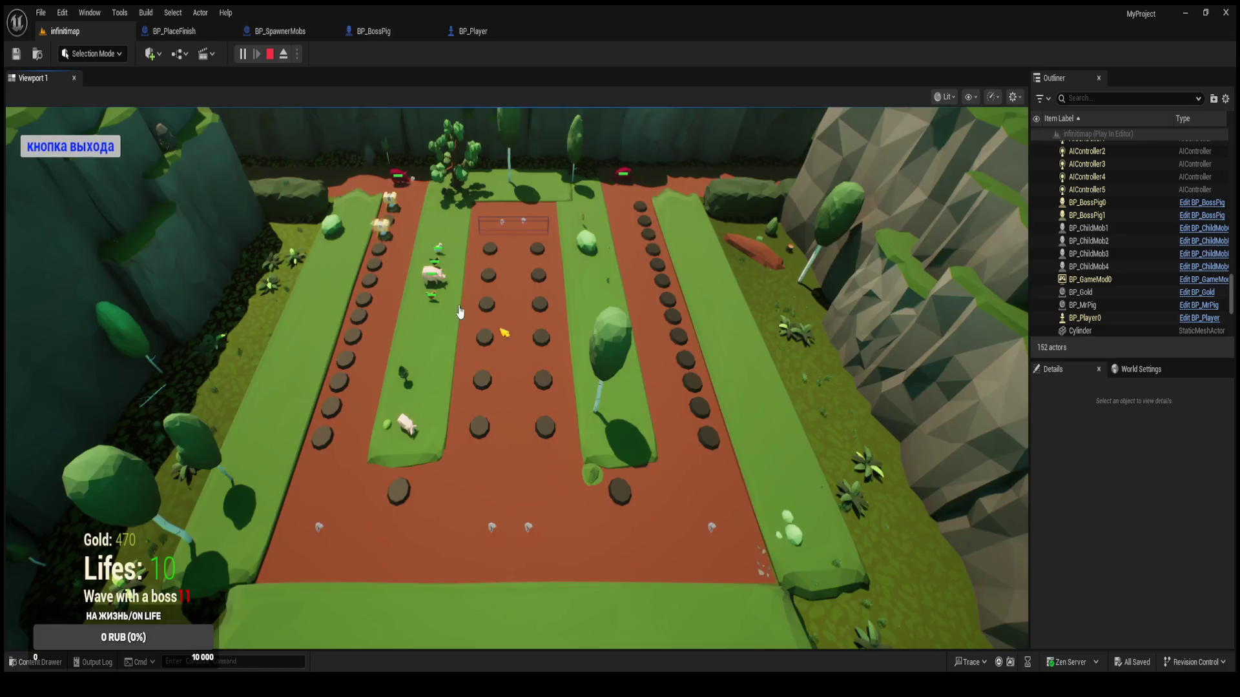
pyautogui.click(387, 264)
pyautogui.click(631, 434)
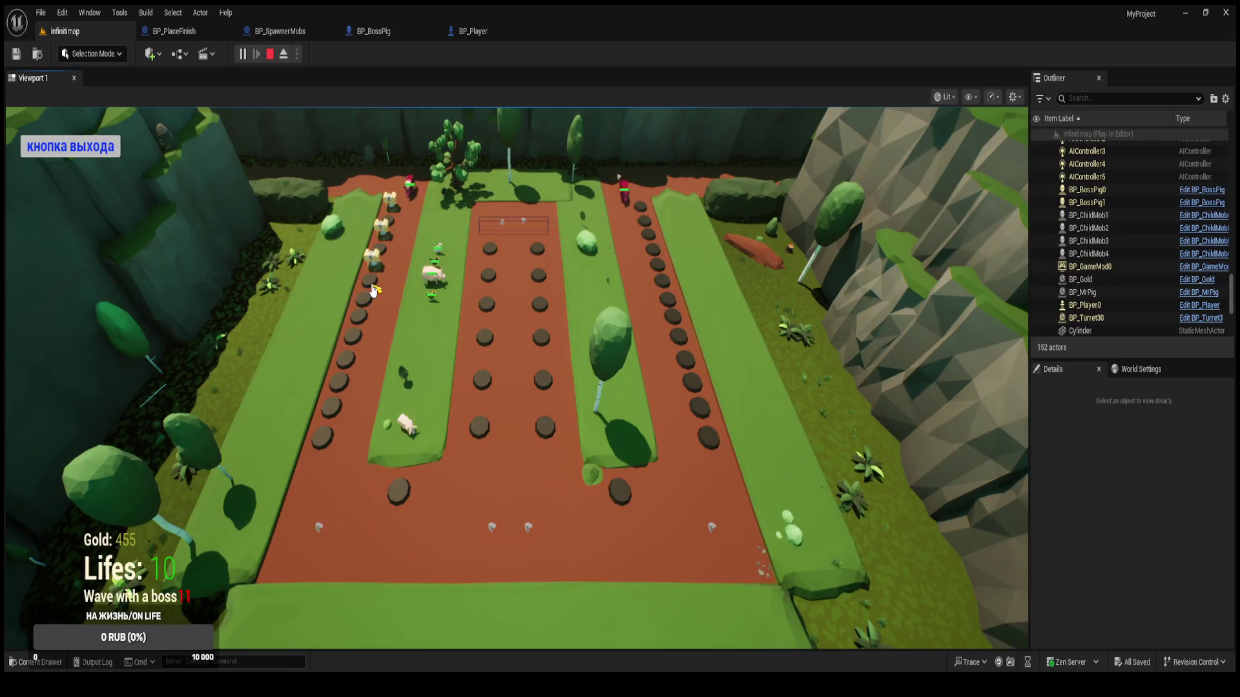
pyautogui.click(470, 370)
pyautogui.click(636, 445)
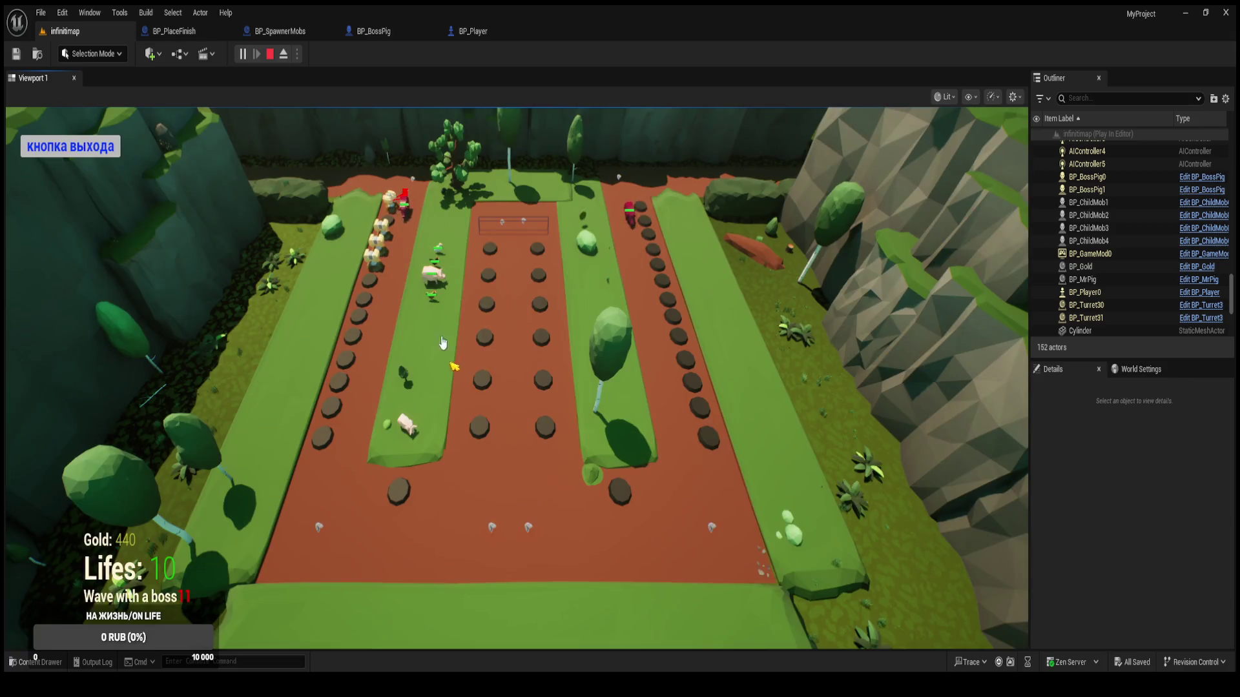
pyautogui.click(669, 302)
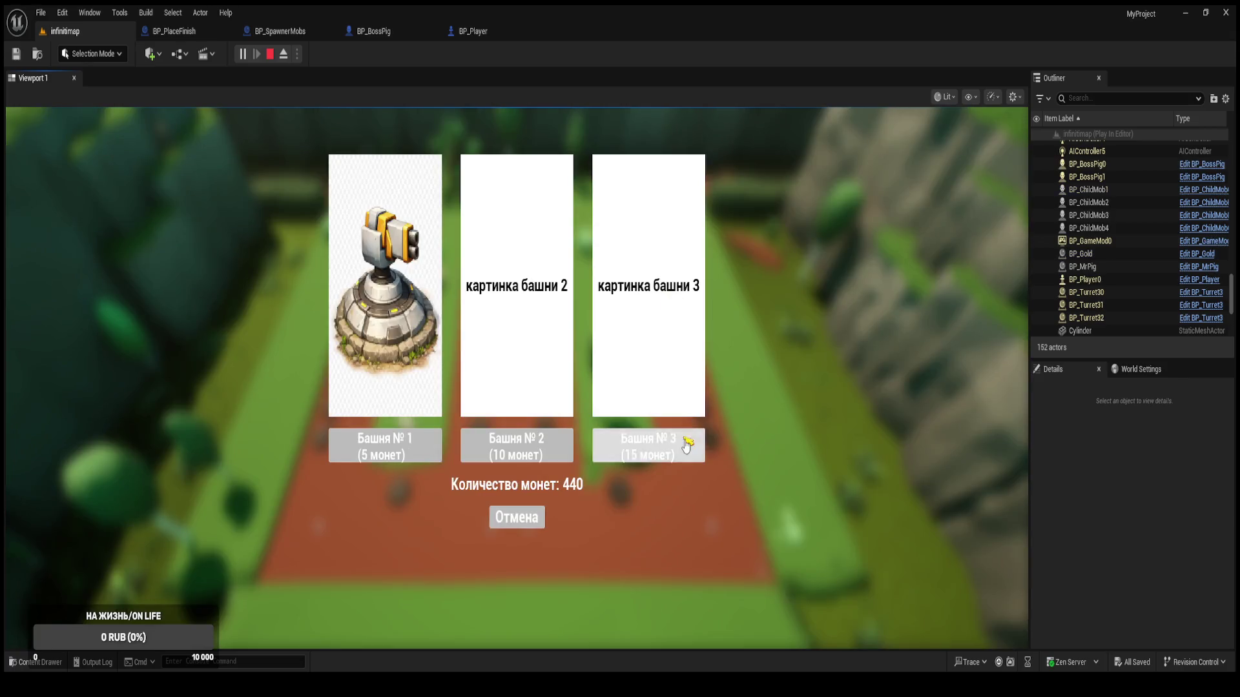
pyautogui.click(686, 439)
pyautogui.click(669, 287)
pyautogui.click(681, 441)
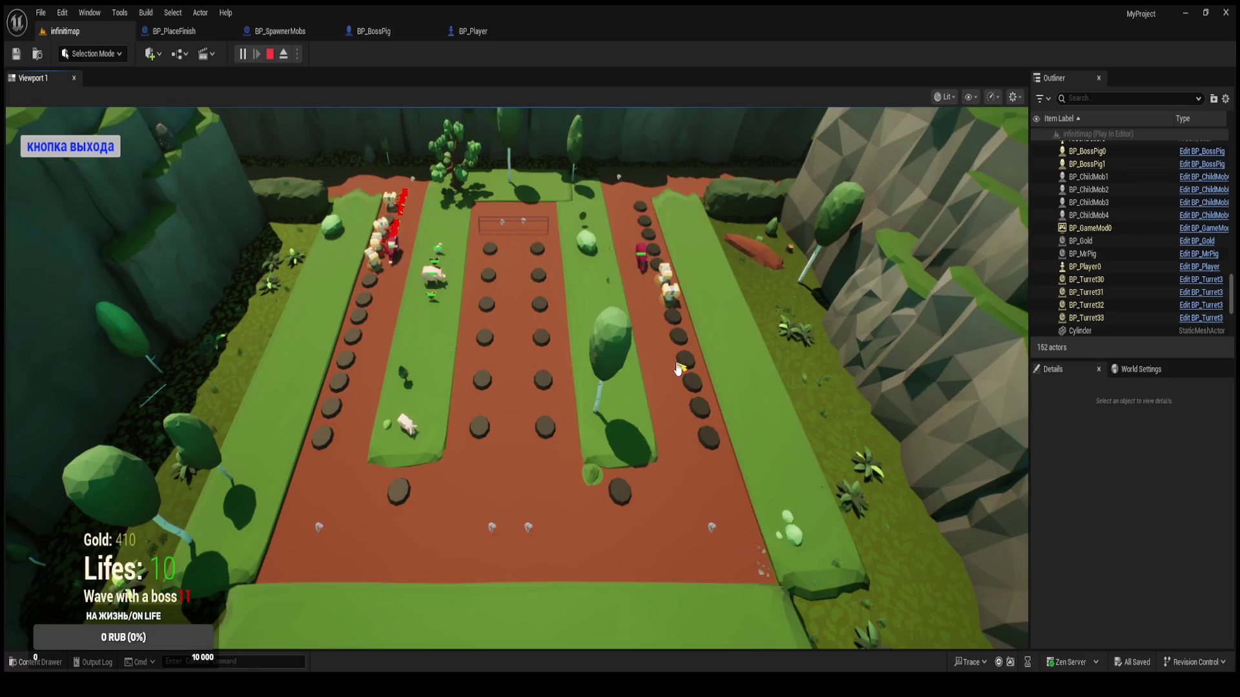
pyautogui.click(683, 437)
pyautogui.click(683, 437)
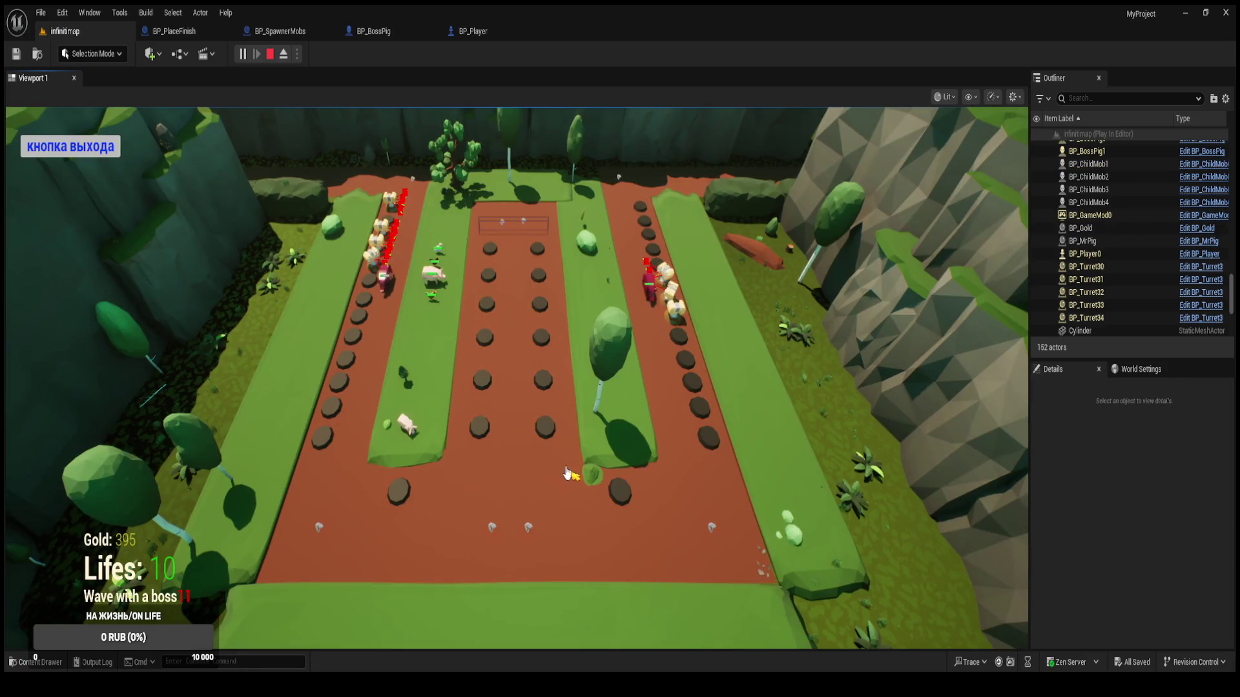
pyautogui.click(624, 458)
pyautogui.click(624, 458)
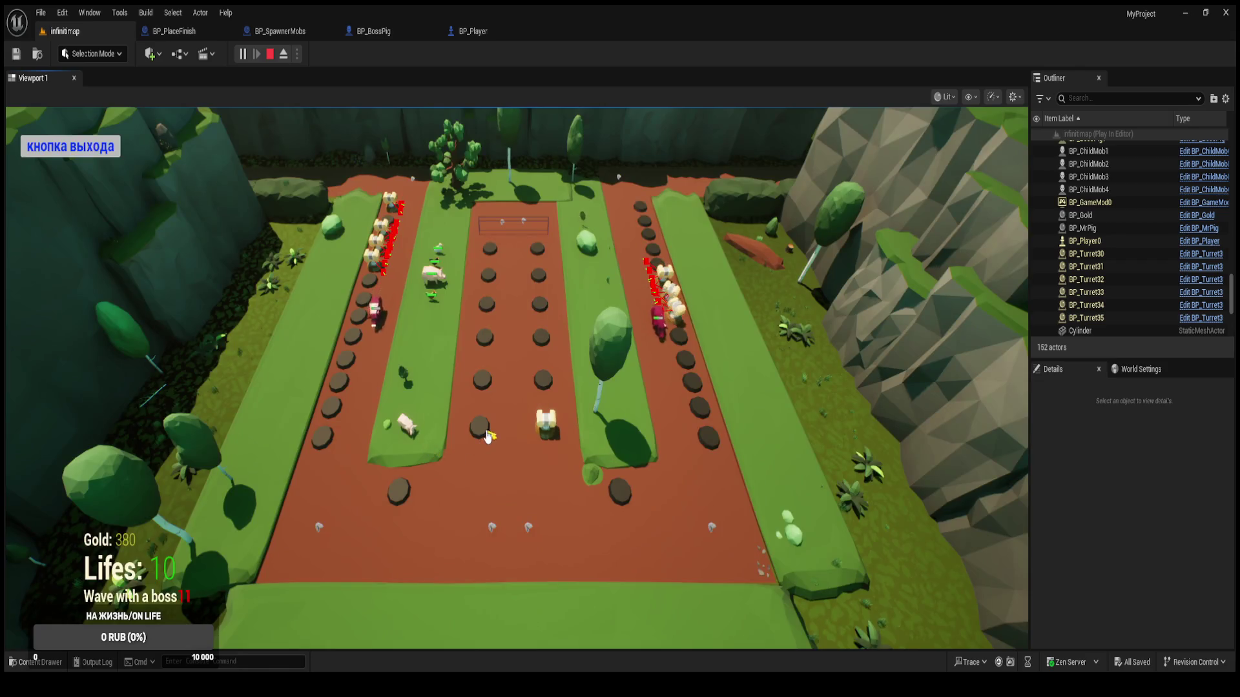
pyautogui.click(603, 470)
pyautogui.click(600, 455)
pyautogui.click(493, 386)
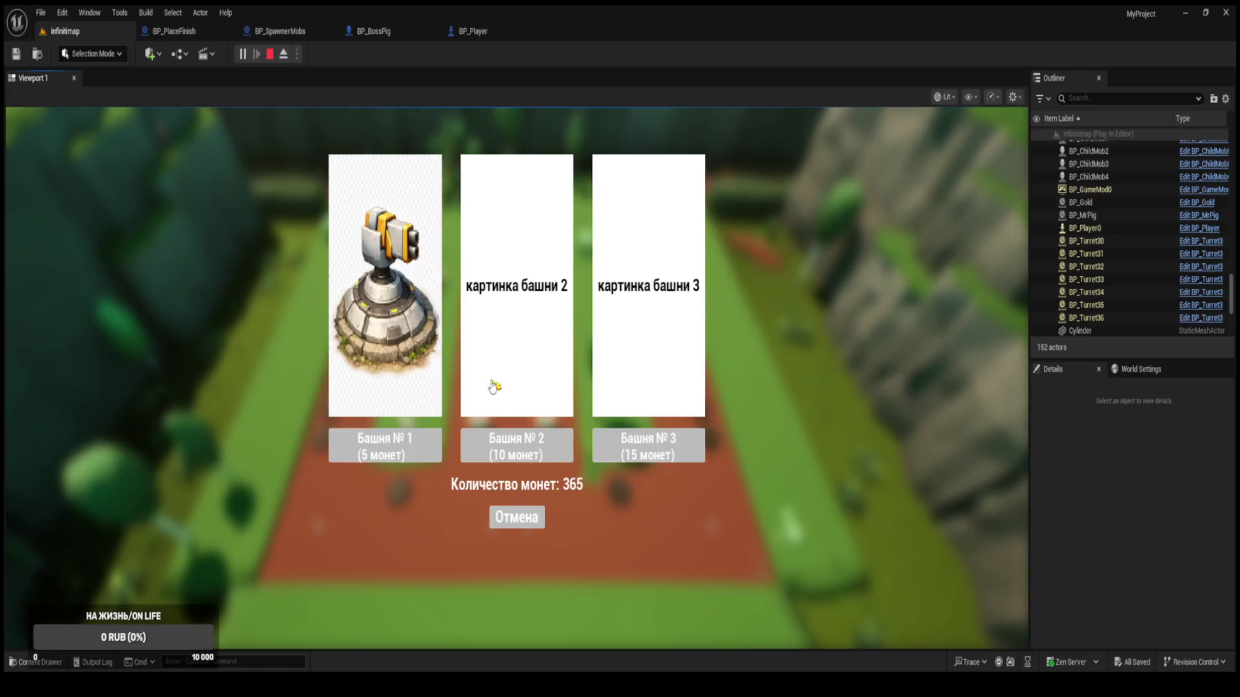
pyautogui.click(604, 438)
# Buy tower No. 3 on nine more plots, then quit the game preview.
pyautogui.click(634, 441)
pyautogui.click(633, 441)
pyautogui.click(542, 330)
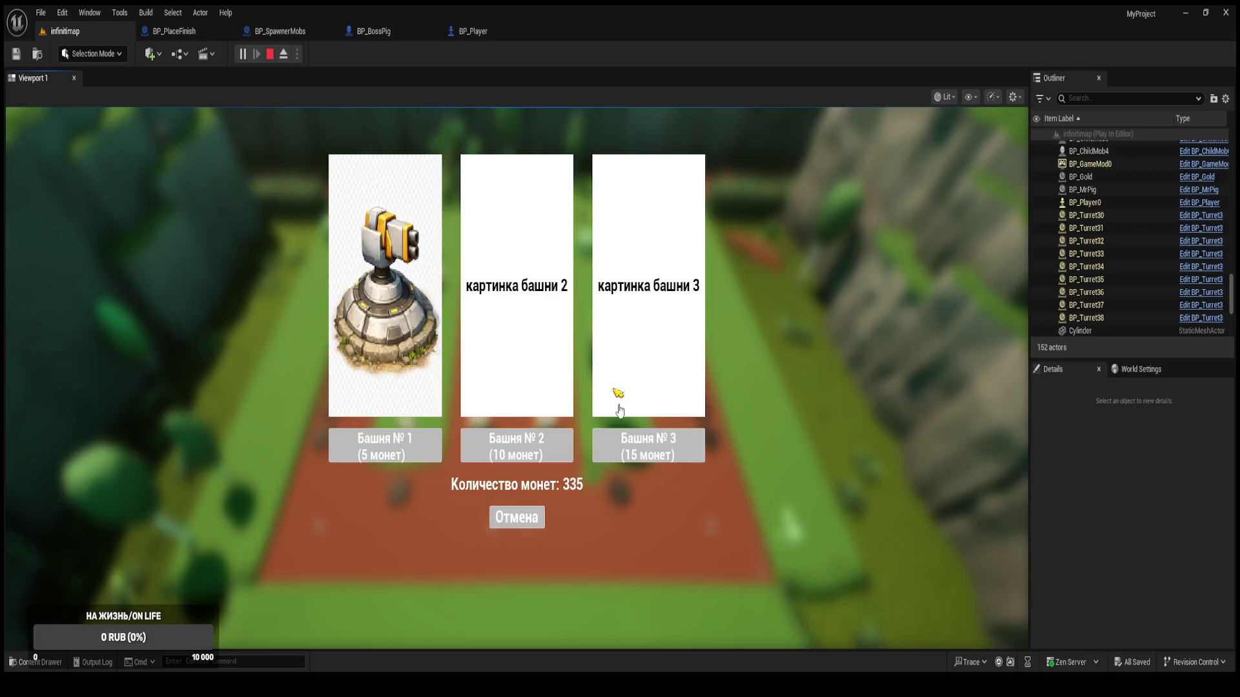
pyautogui.click(617, 446)
pyautogui.click(489, 339)
pyautogui.click(622, 445)
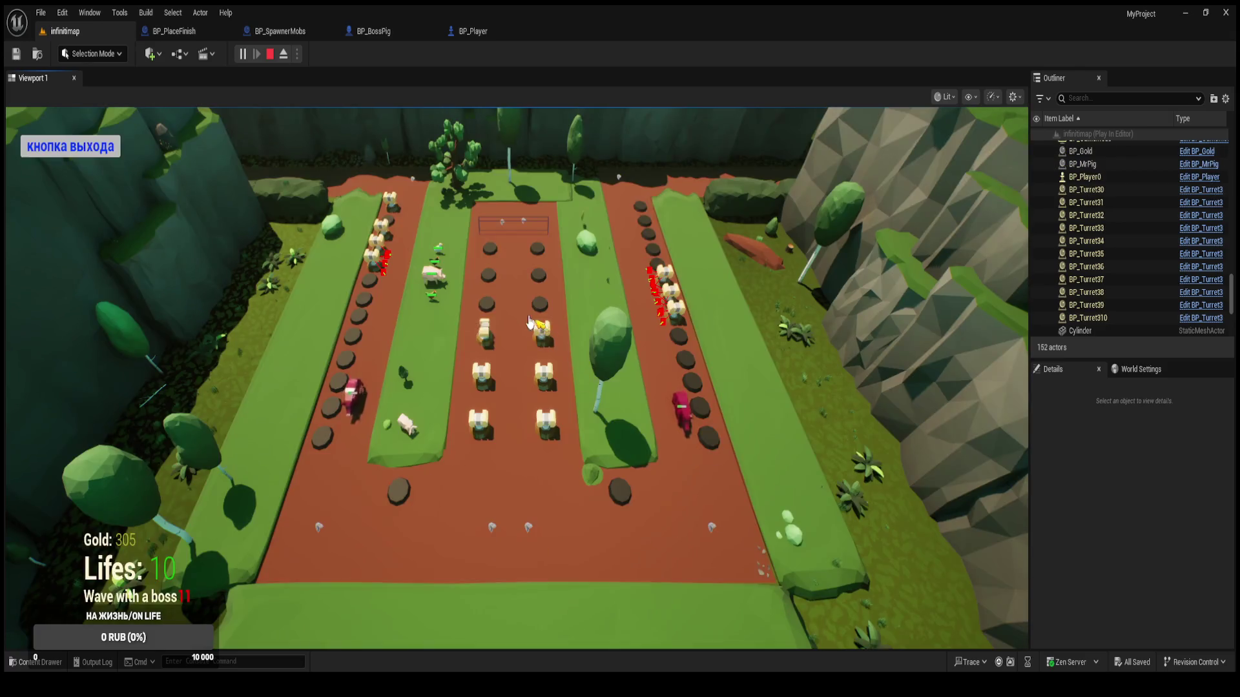
pyautogui.click(489, 311)
pyautogui.click(634, 441)
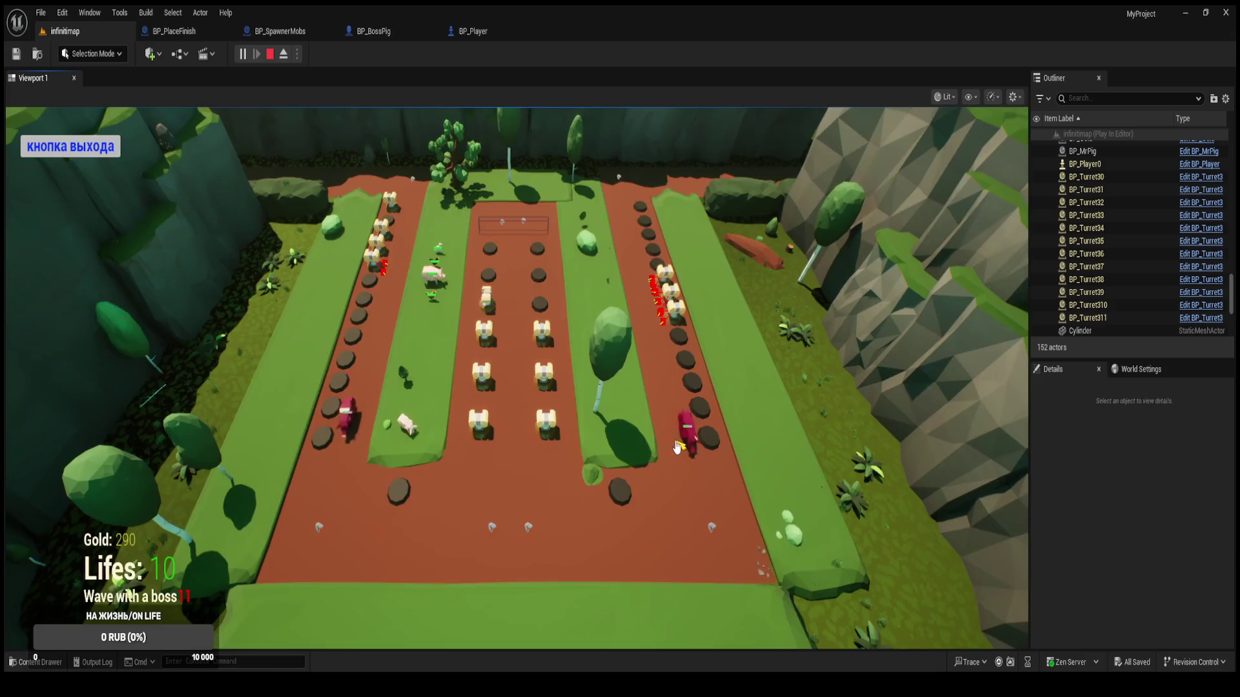
pyautogui.click(615, 363)
pyautogui.click(646, 446)
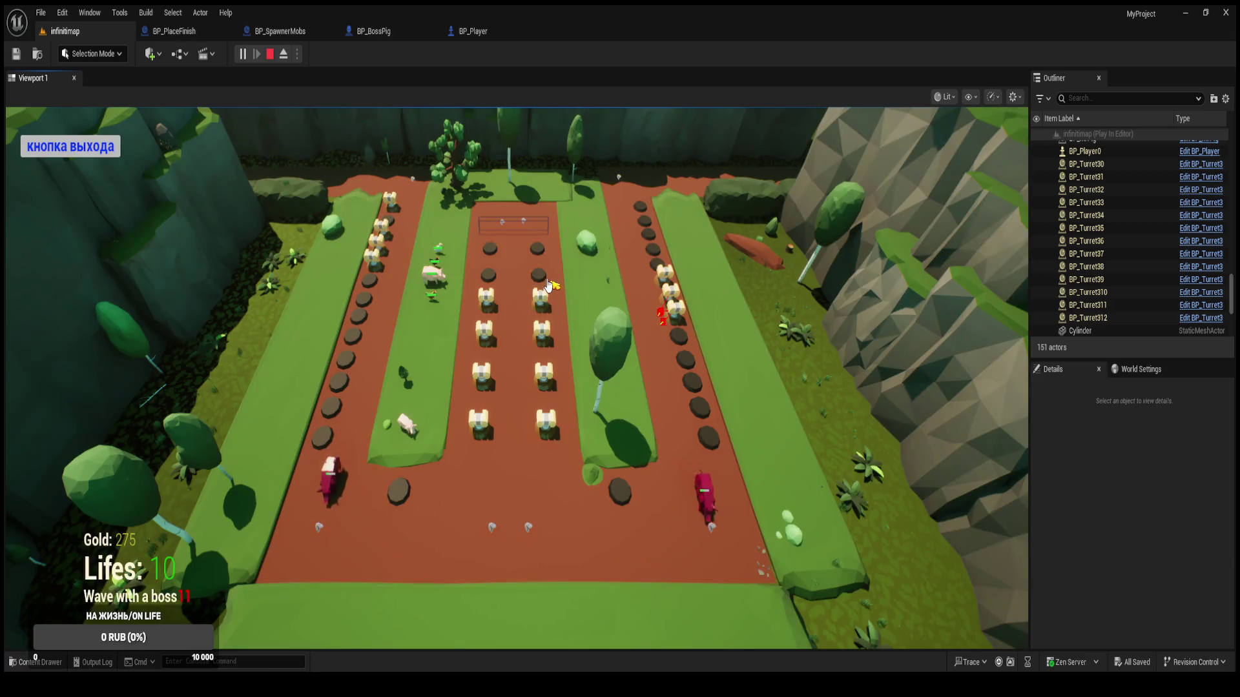
pyautogui.click(594, 374)
pyautogui.click(635, 452)
pyautogui.click(501, 312)
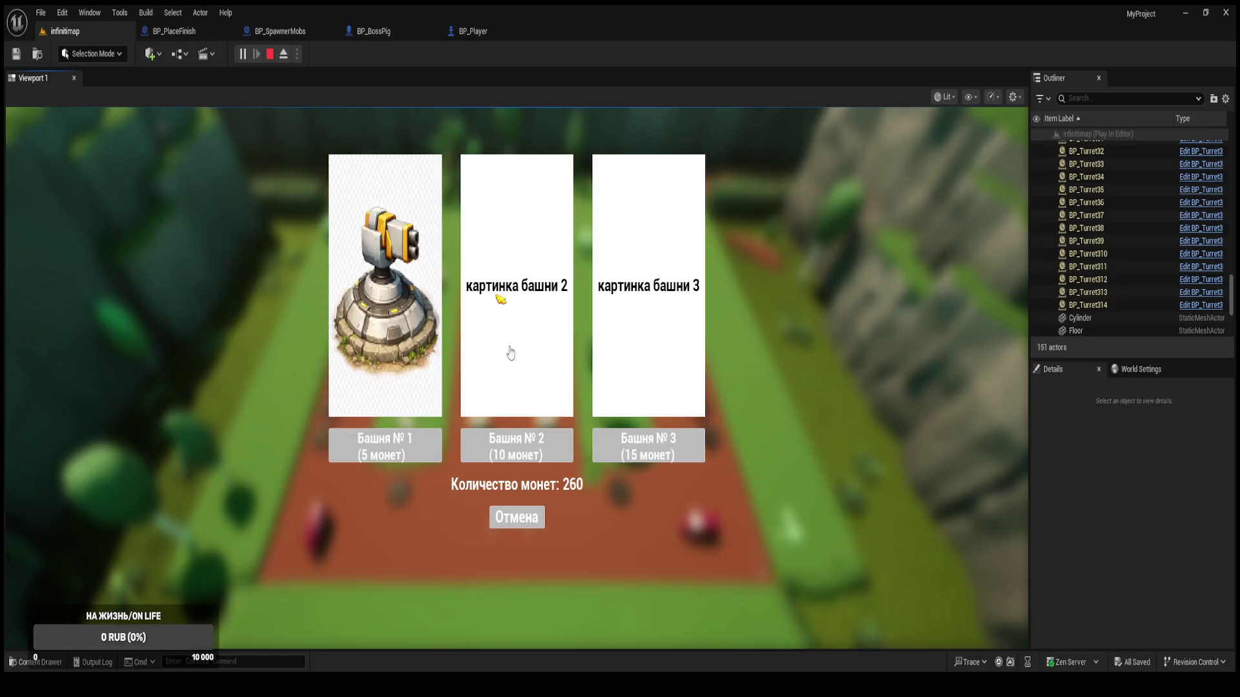
pyautogui.click(628, 451)
pyautogui.click(489, 254)
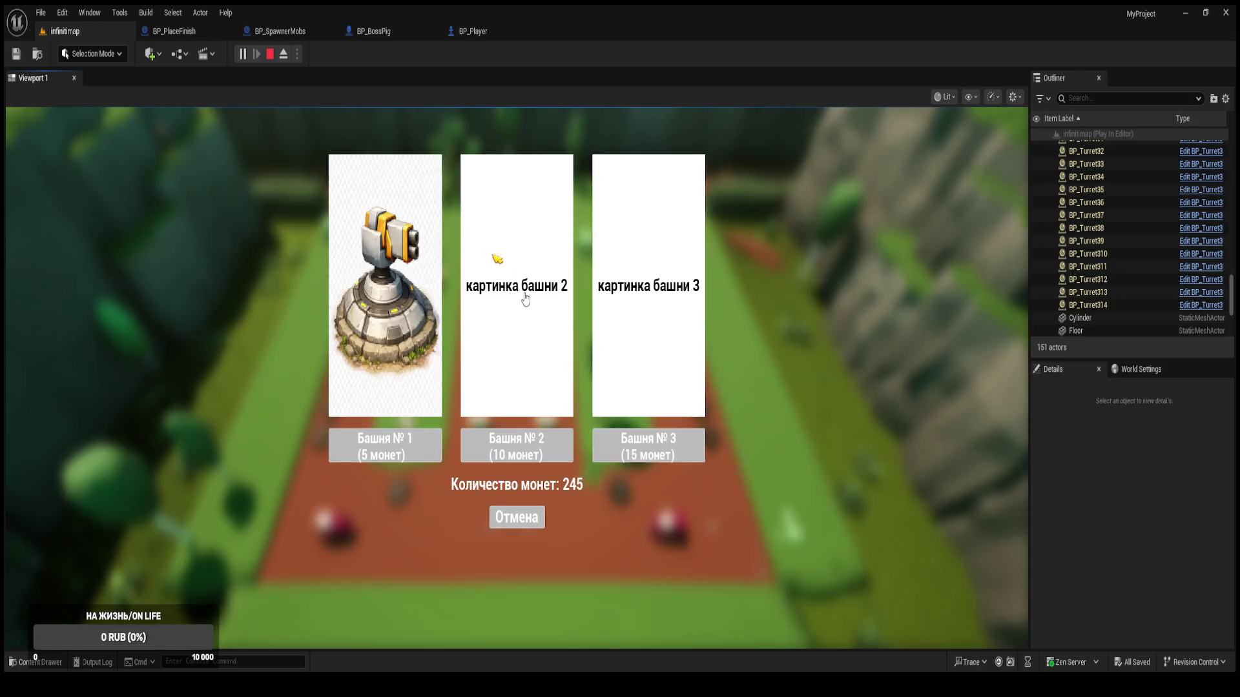
pyautogui.click(639, 445)
pyautogui.click(536, 249)
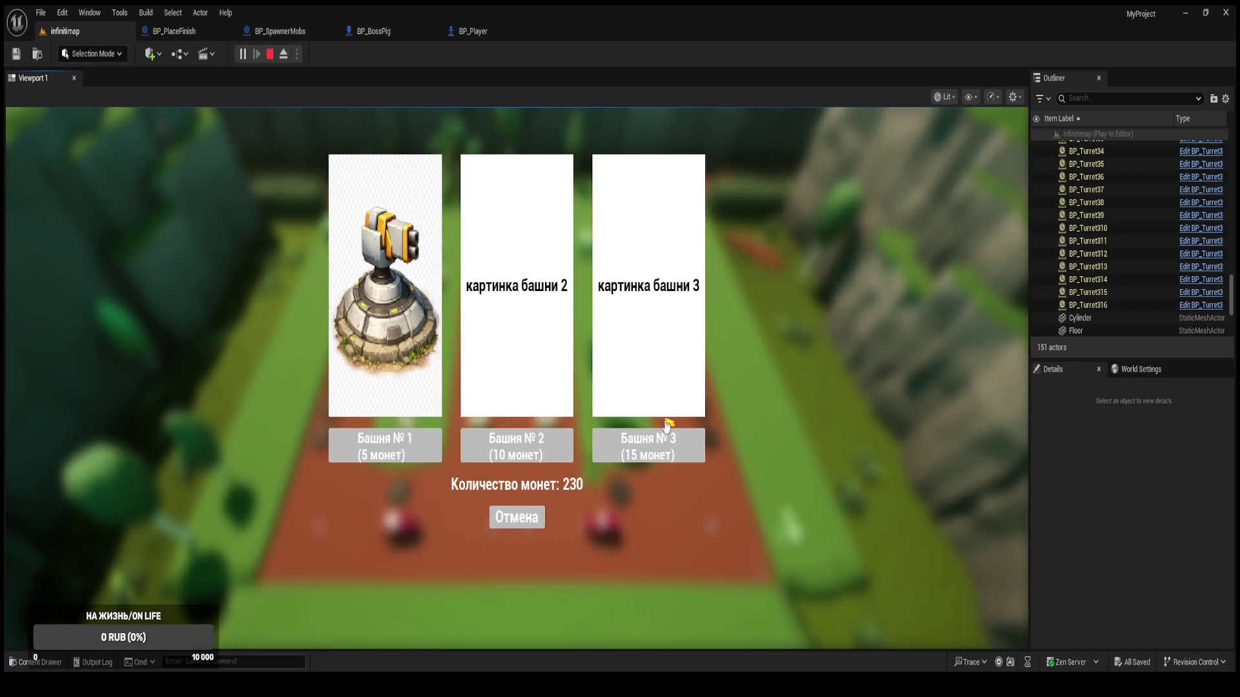
pyautogui.click(646, 443)
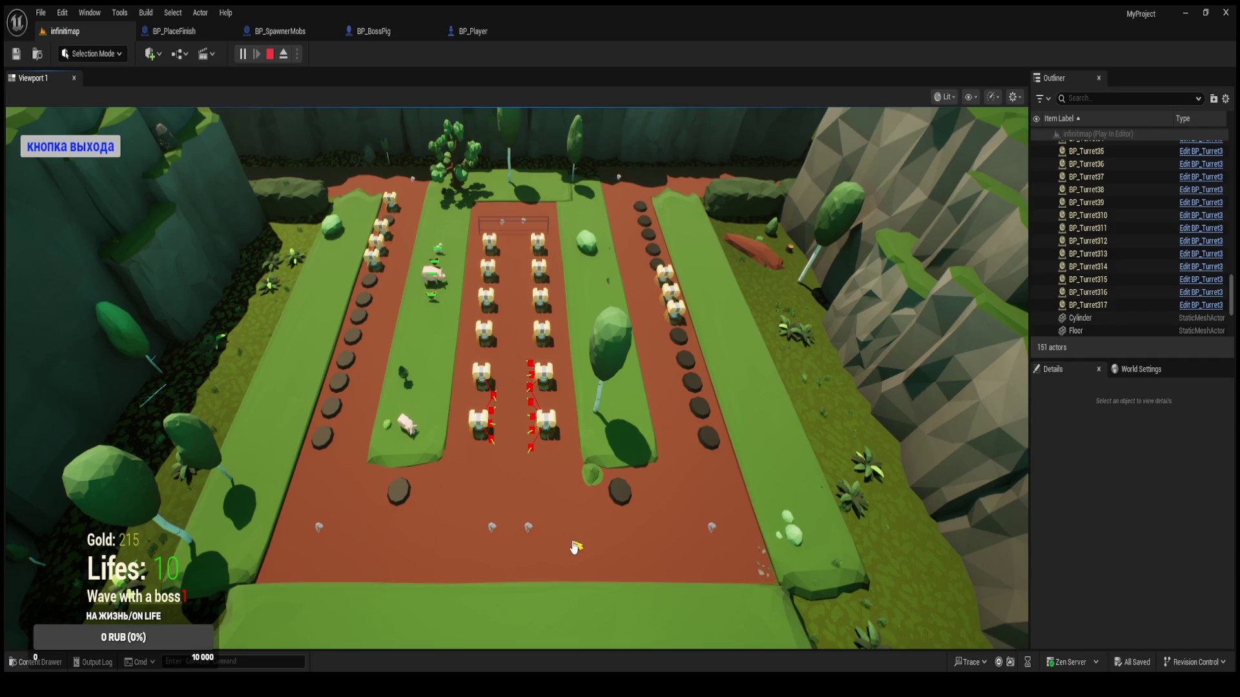
pyautogui.click(70, 147)
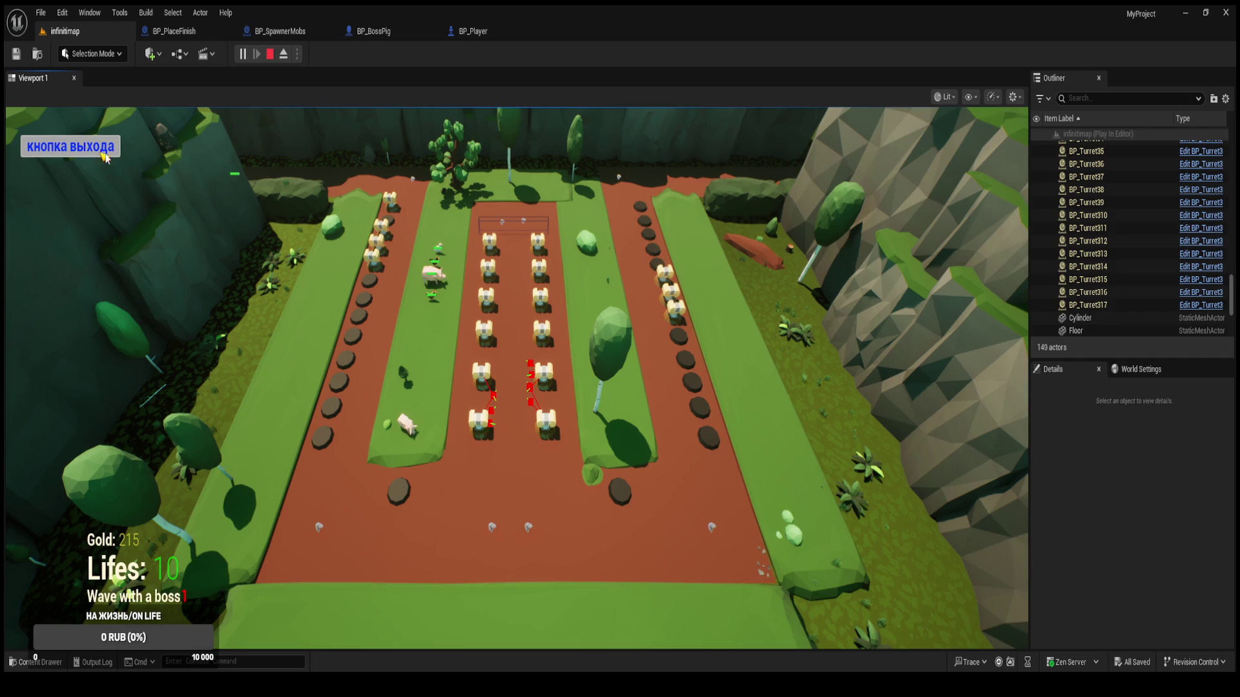
pyautogui.click(278, 31)
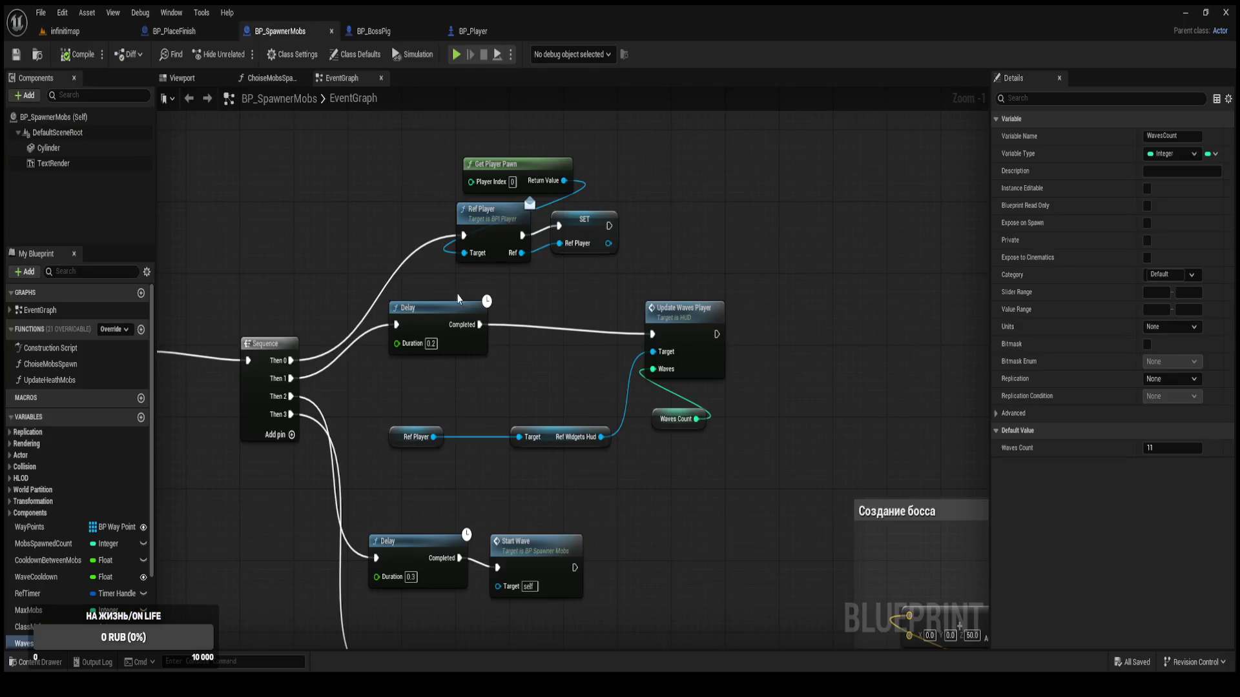
# Locate the Text Boss call below SpawnActor and open the TextBoss event's definition in the HUD.
pyautogui.moveTo(360, 286)
pyautogui.mouseDown()
pyautogui.moveTo(643, 454)
pyautogui.moveTo(651, 405)
pyautogui.moveTo(601, 404)
pyautogui.moveTo(561, 426)
pyautogui.moveTo(549, 461)
pyautogui.moveTo(680, 484)
pyautogui.mouseUp()
pyautogui.scroll(1, 651, 405)
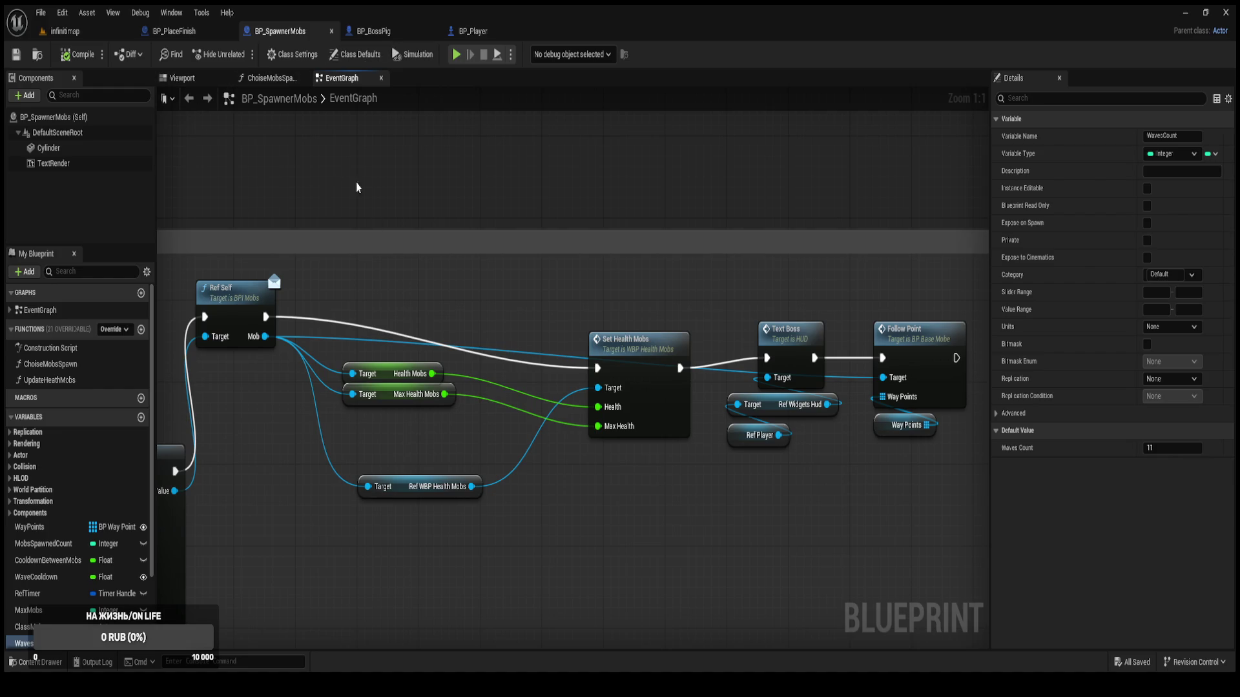
pyautogui.moveTo(357, 187); pyautogui.dragTo(446, 243)
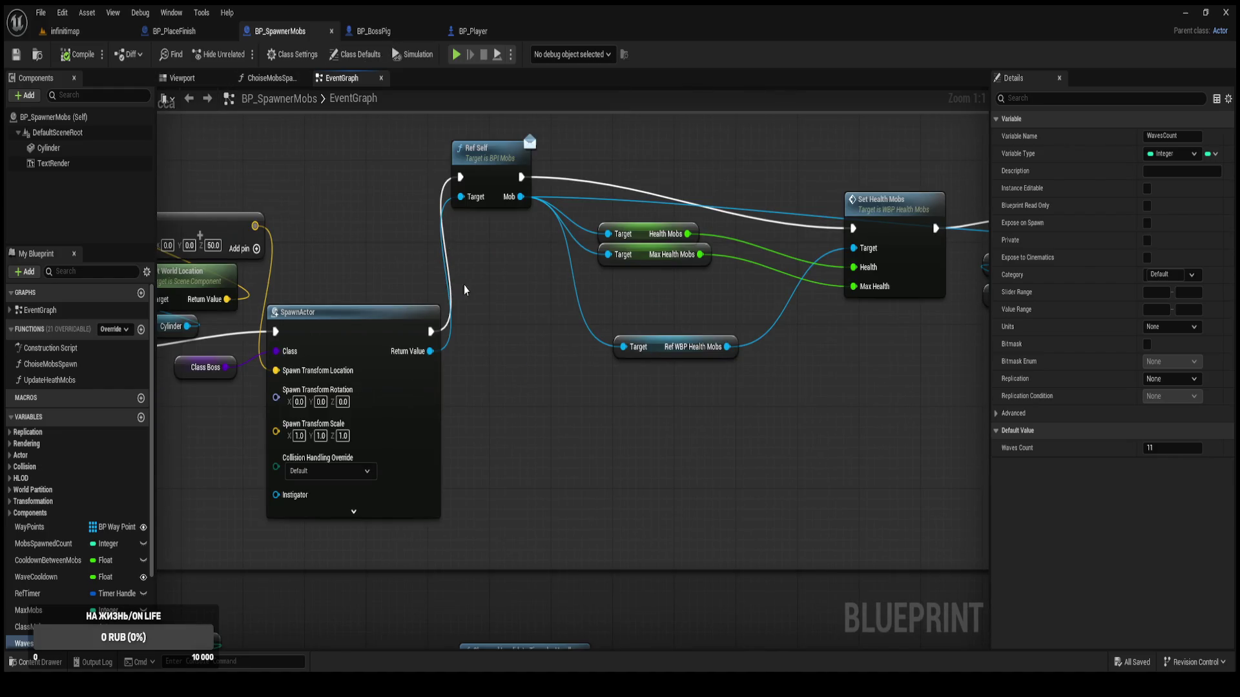
pyautogui.moveTo(464, 290)
pyautogui.mouseDown()
pyautogui.moveTo(828, 393)
pyautogui.moveTo(662, 269)
pyautogui.moveTo(634, 351)
pyautogui.moveTo(647, 319)
pyautogui.moveTo(497, 510)
pyautogui.moveTo(428, 523)
pyautogui.moveTo(553, 476)
pyautogui.moveTo(393, 427)
pyautogui.mouseUp()
pyautogui.scroll(-1, 828, 394)
pyautogui.moveTo(752, 358); pyautogui.dragTo(524, 400)
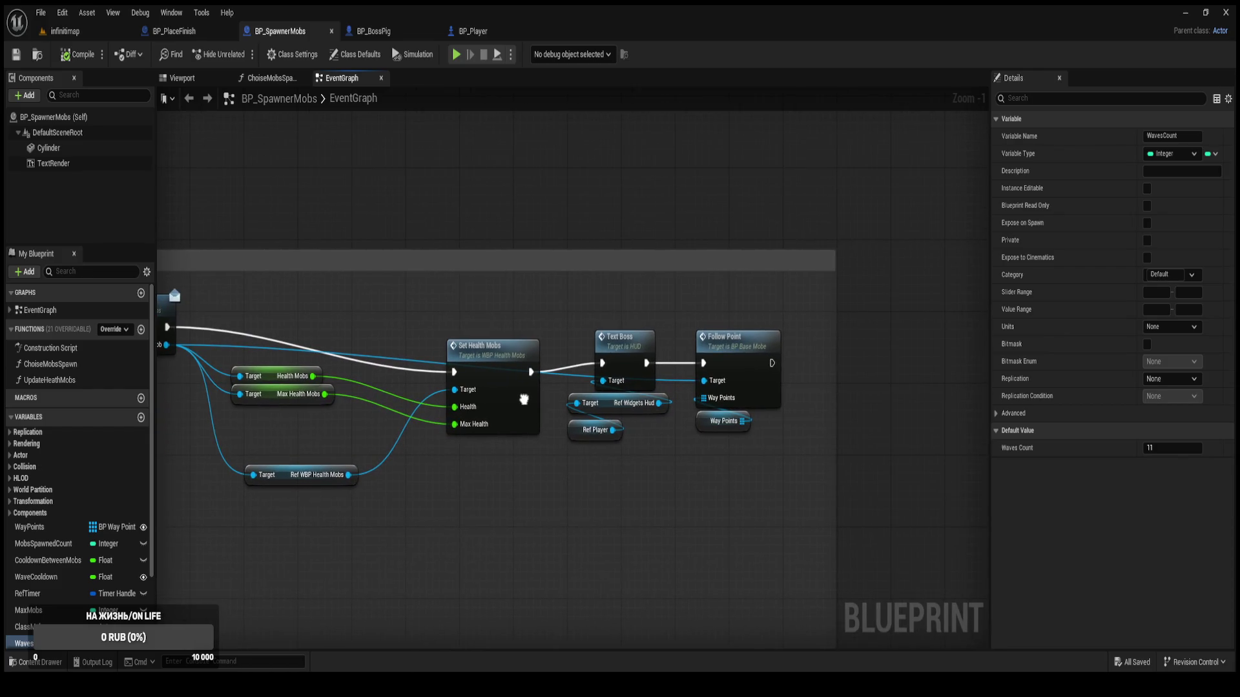
pyautogui.click(622, 352)
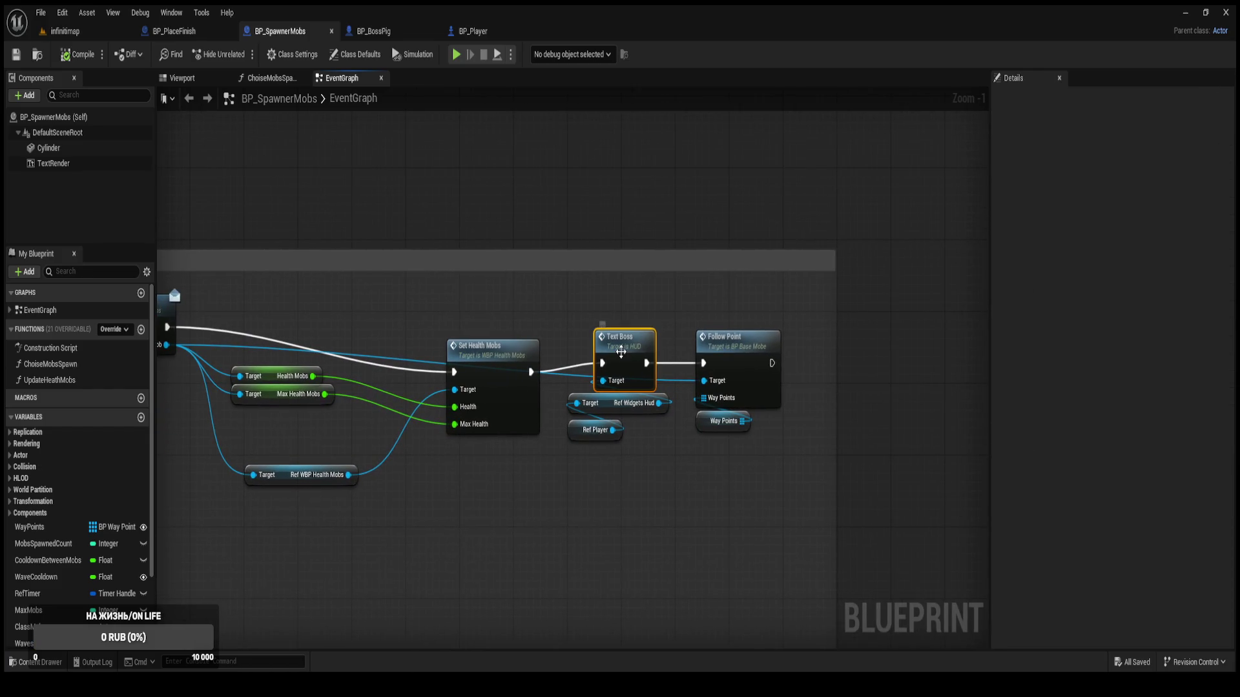
pyautogui.doubleClick(641, 372)
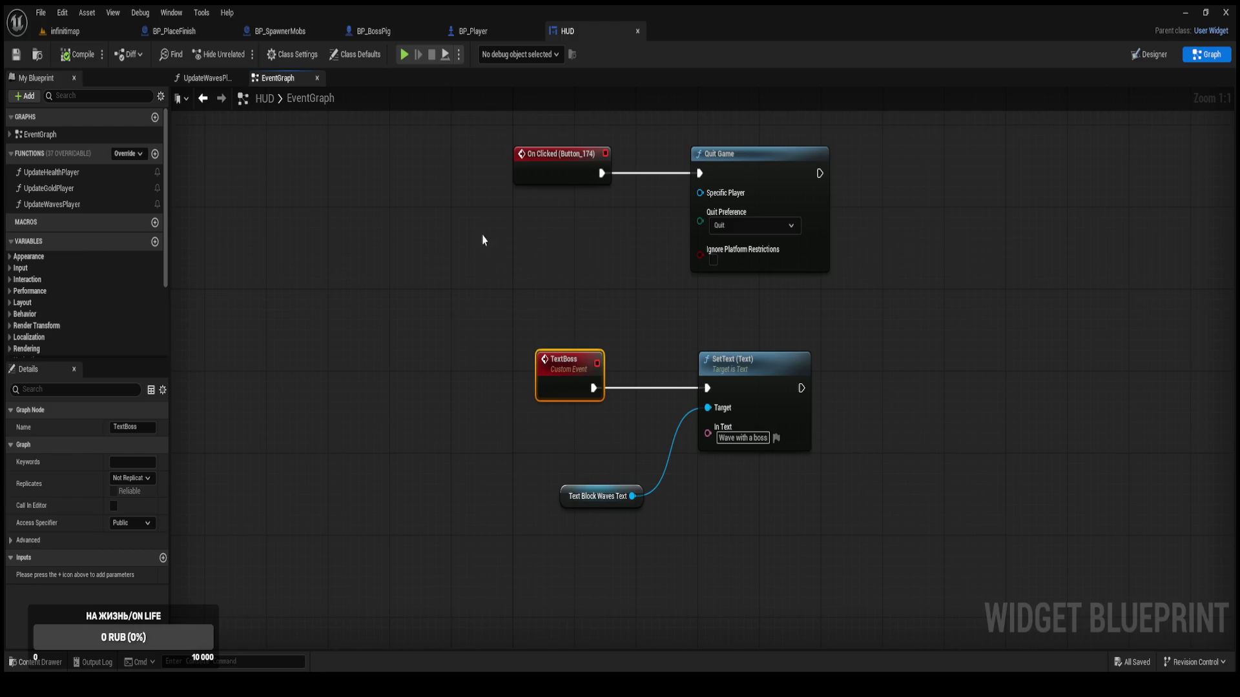
# Give the TextBoss event an In Text input wired into SetText's In Text pin.
pyautogui.moveTo(569, 496); pyautogui.dragTo(522, 476)
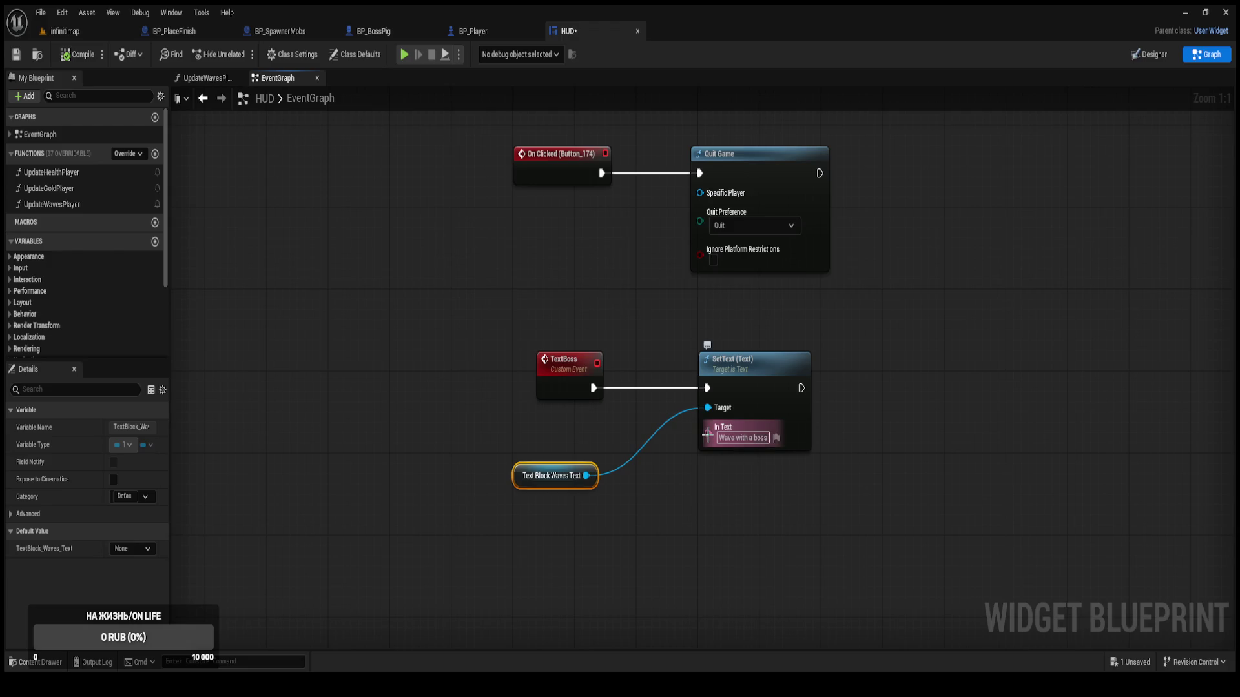
pyautogui.moveTo(707, 434); pyautogui.dragTo(564, 390)
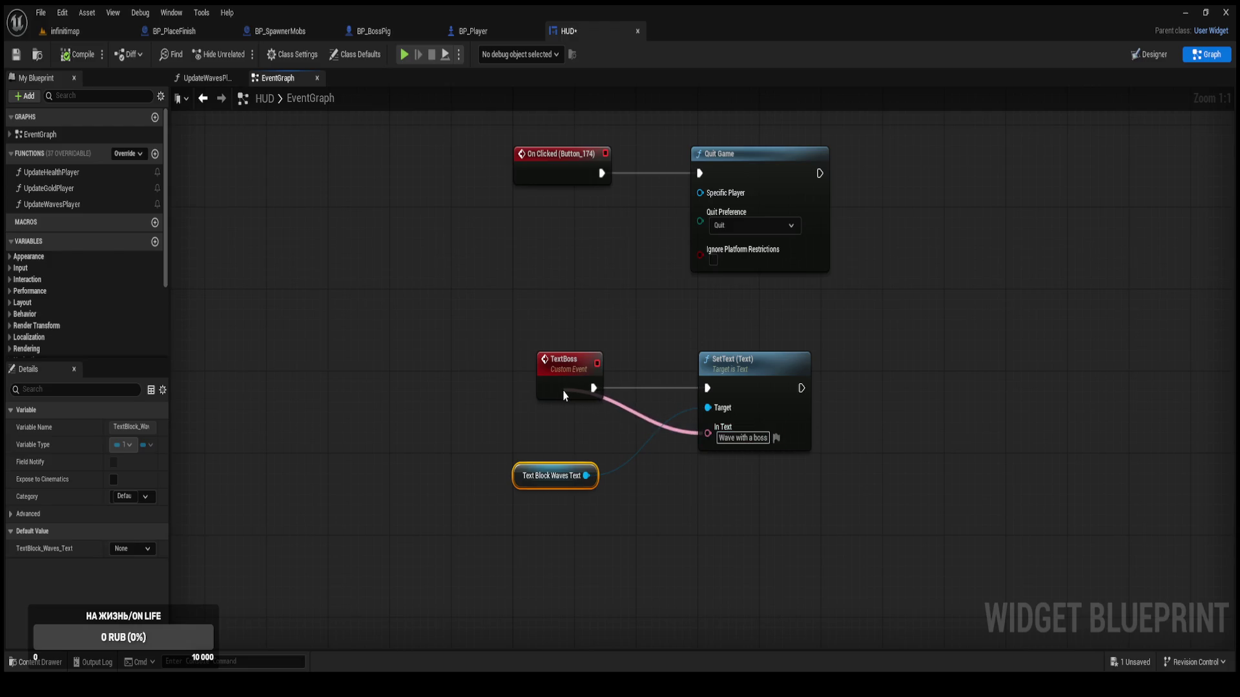
pyautogui.moveTo(563, 395); pyautogui.dragTo(733, 446)
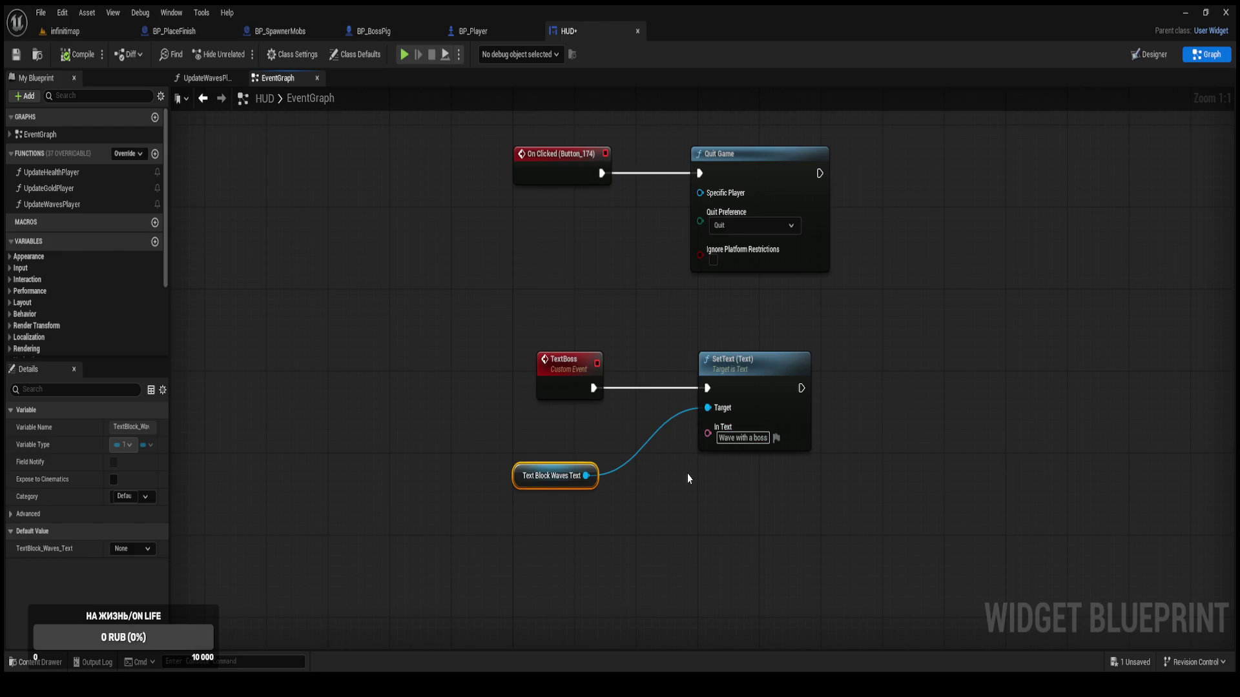
pyautogui.click(687, 474)
pyautogui.click(744, 439)
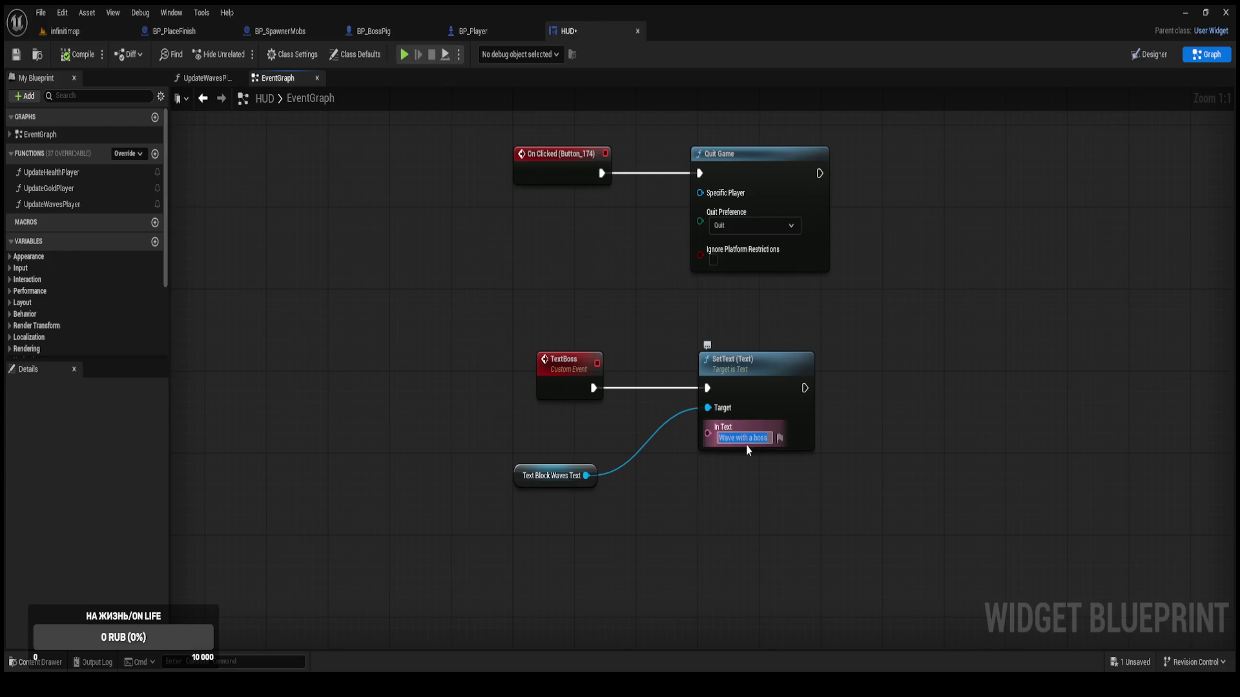
pyautogui.click(556, 385)
pyautogui.moveTo(708, 433); pyautogui.dragTo(571, 394)
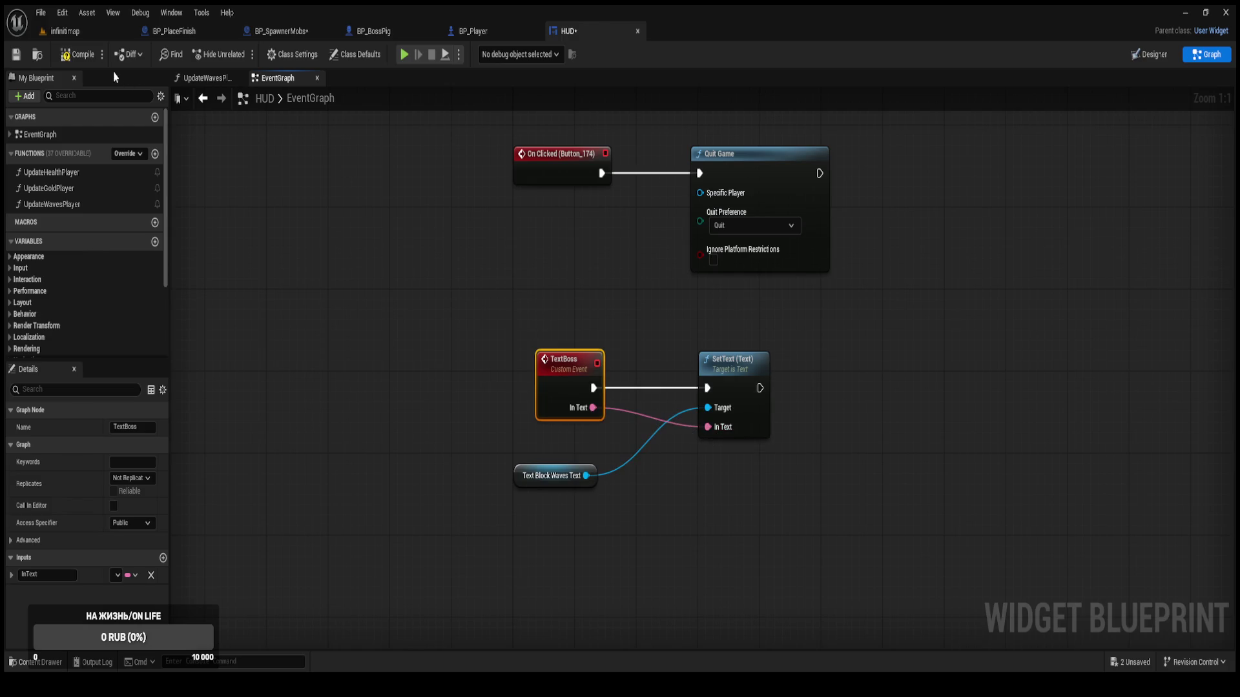
# Compile the HUD widget blueprint and return to the gameplay blueprints.
pyautogui.click(79, 54)
pyautogui.click(206, 79)
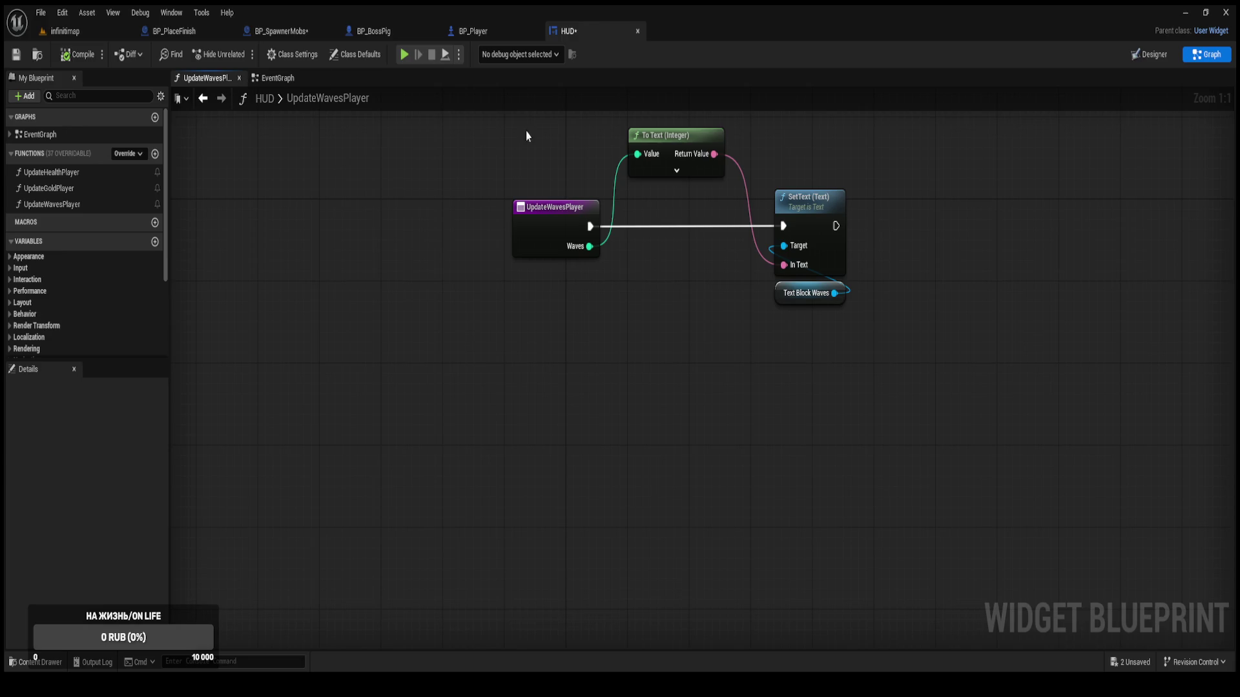
pyautogui.click(507, 36)
# In BP_SpawnerMobs, tidy the getters and set Text Boss's In Text to 'Wave with a boss.'.
pyautogui.click(386, 31)
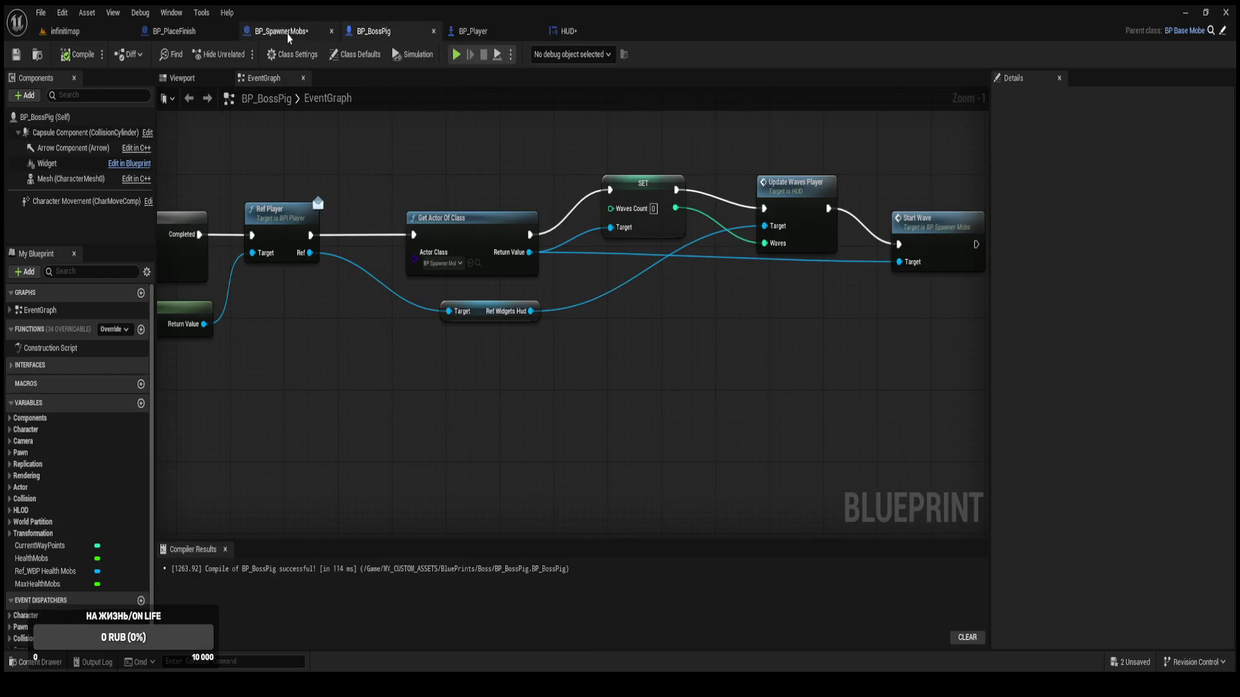
pyautogui.click(282, 31)
pyautogui.moveTo(595, 460)
pyautogui.mouseDown()
pyautogui.moveTo(584, 413)
pyautogui.moveTo(625, 386)
pyautogui.moveTo(579, 407)
pyautogui.moveTo(569, 445)
pyautogui.moveTo(590, 388)
pyautogui.mouseUp()
pyautogui.moveTo(608, 476)
pyautogui.mouseDown()
pyautogui.moveTo(593, 401)
pyautogui.moveTo(537, 476)
pyautogui.moveTo(494, 476)
pyautogui.mouseUp()
pyautogui.moveTo(634, 330); pyautogui.dragTo(634, 361)
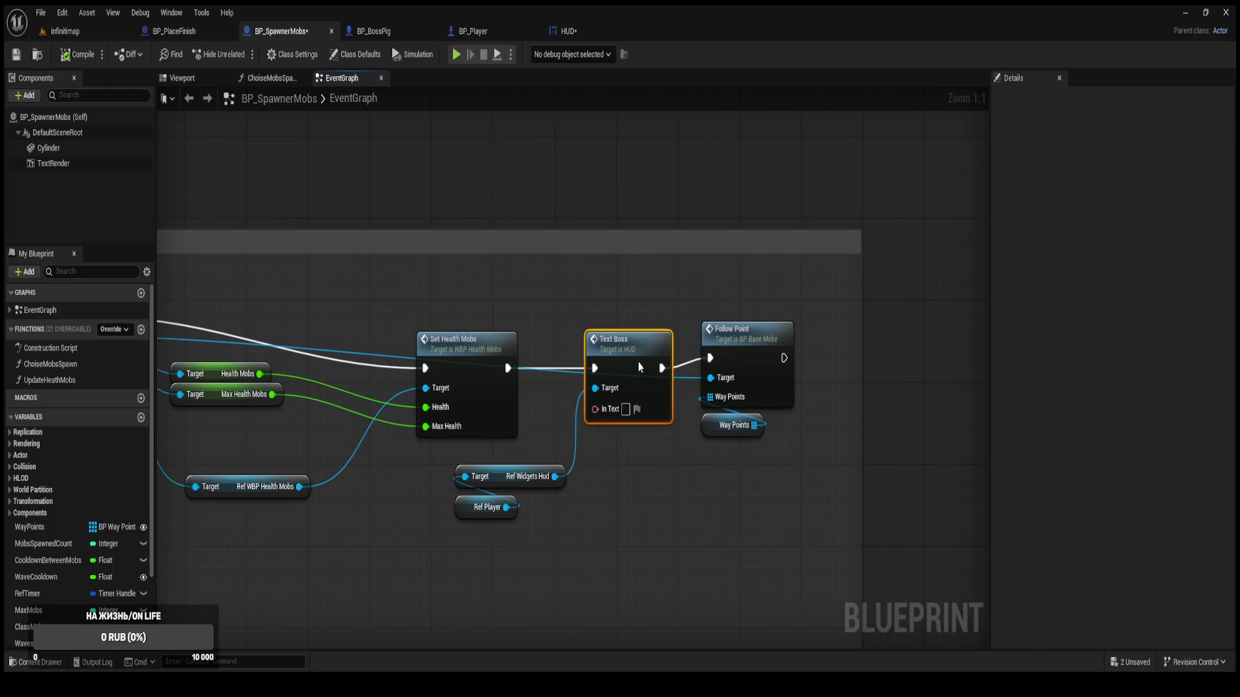
pyautogui.click(618, 410)
pyautogui.write('Wave with a boss.')
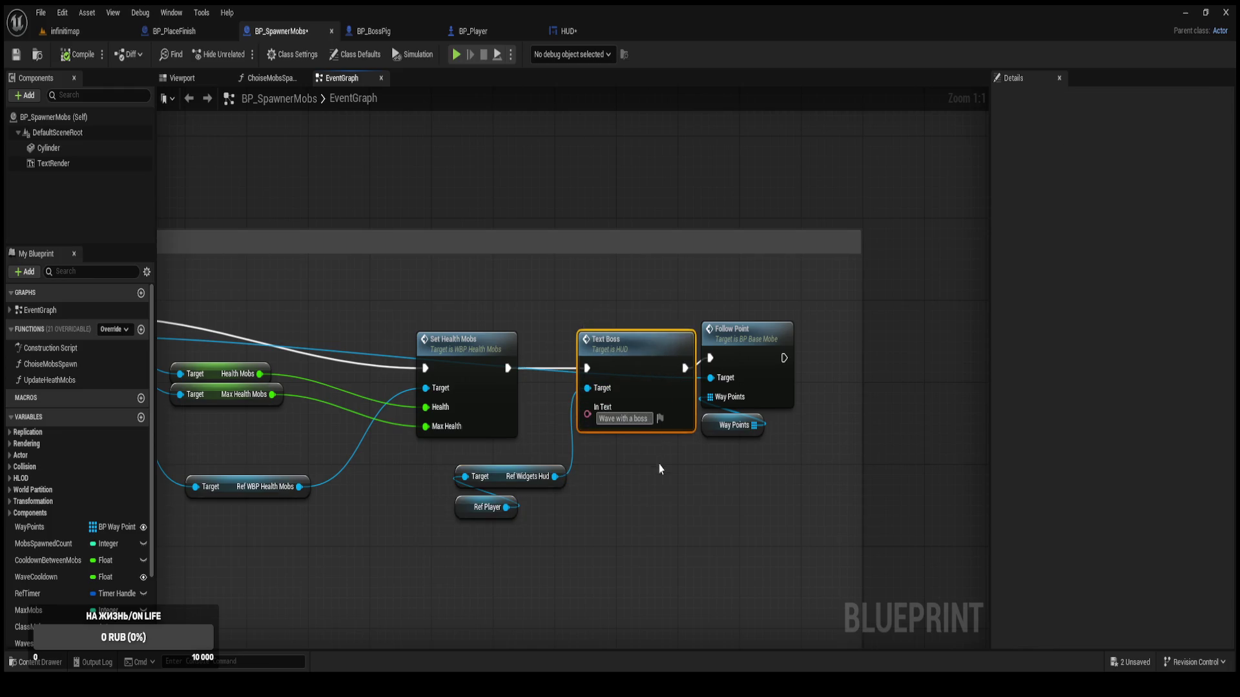
pyautogui.click(666, 461)
# Compile and save all assets, then select the Text Boss and Ref Widgets Hud nodes.
pyautogui.click(95, 53)
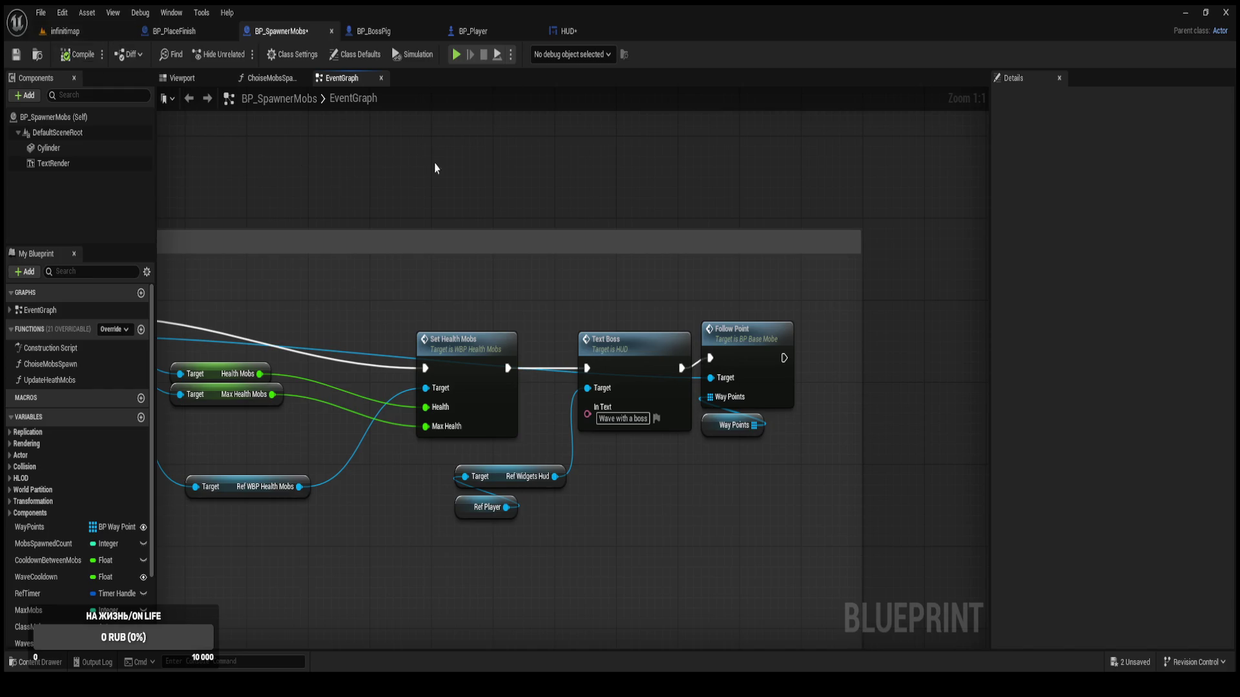
pyautogui.hotkey('ctrl', 'shift', 's')
pyautogui.moveTo(649, 544)
pyautogui.mouseDown()
pyautogui.moveTo(568, 445)
pyautogui.moveTo(575, 381)
pyautogui.mouseUp()
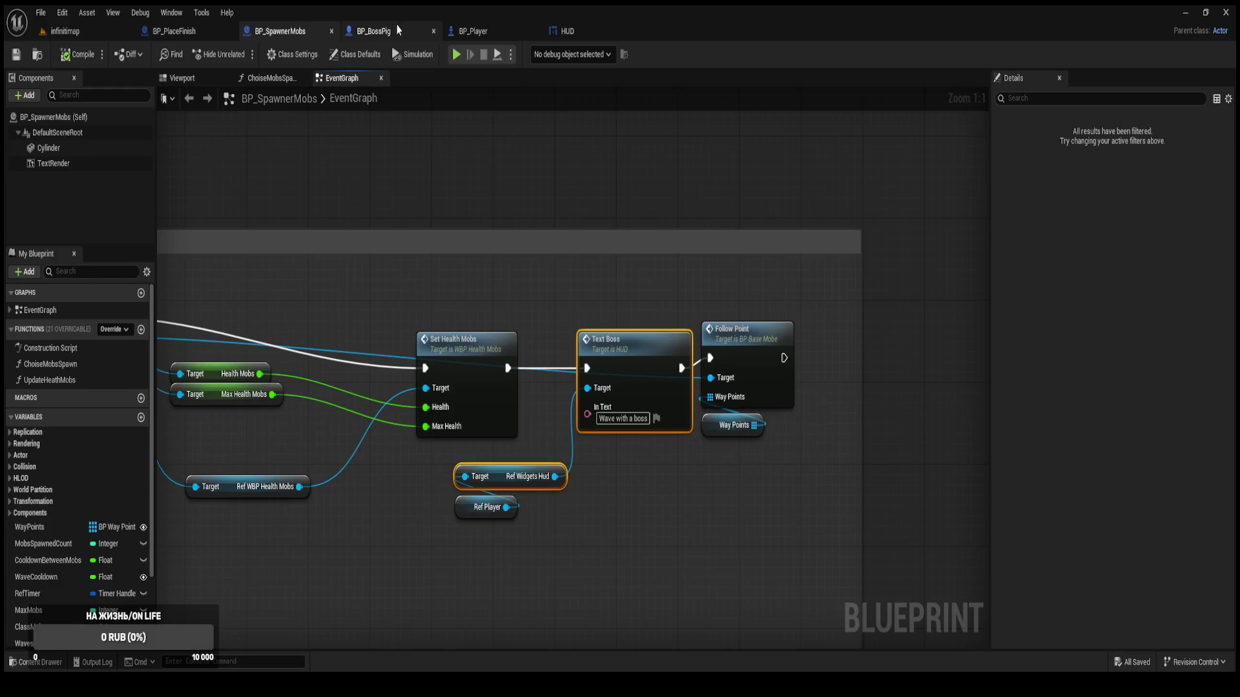
# Paste the Text Boss and Ref Widgets Hud nodes into BP_BossPig, deleting the duplicate getter.
pyautogui.click(374, 31)
pyautogui.hotkey('ctrl', 'v')
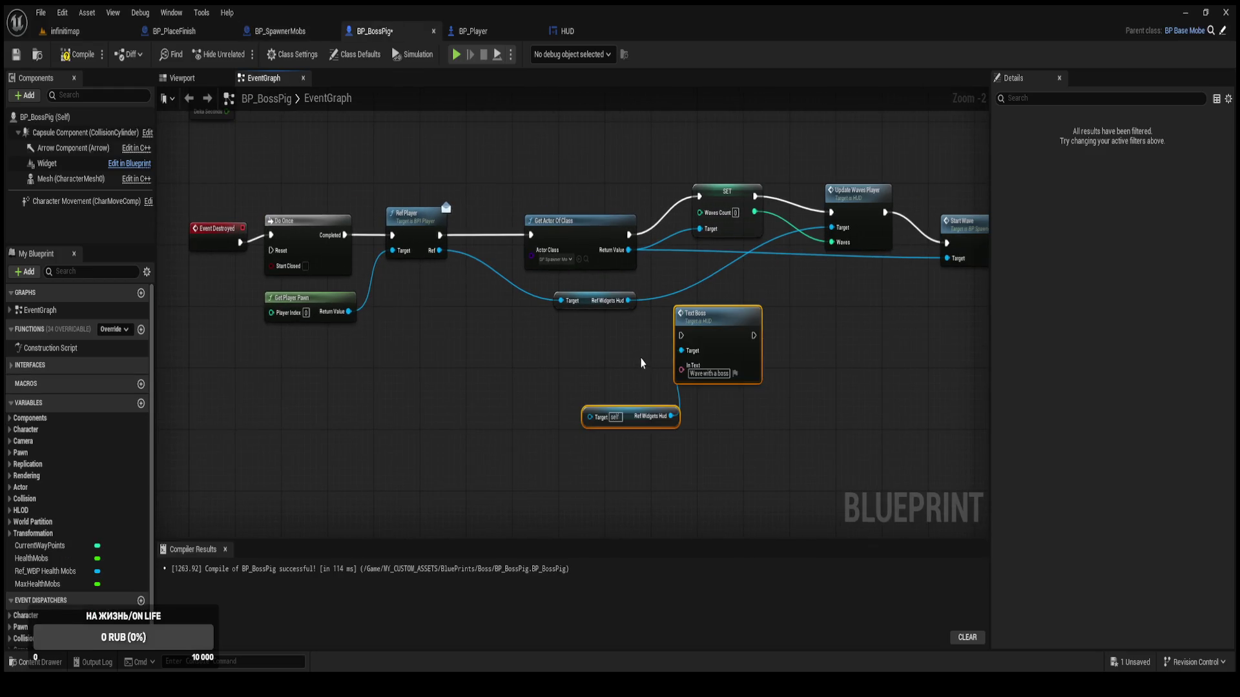
pyautogui.scroll(2, 637, 362)
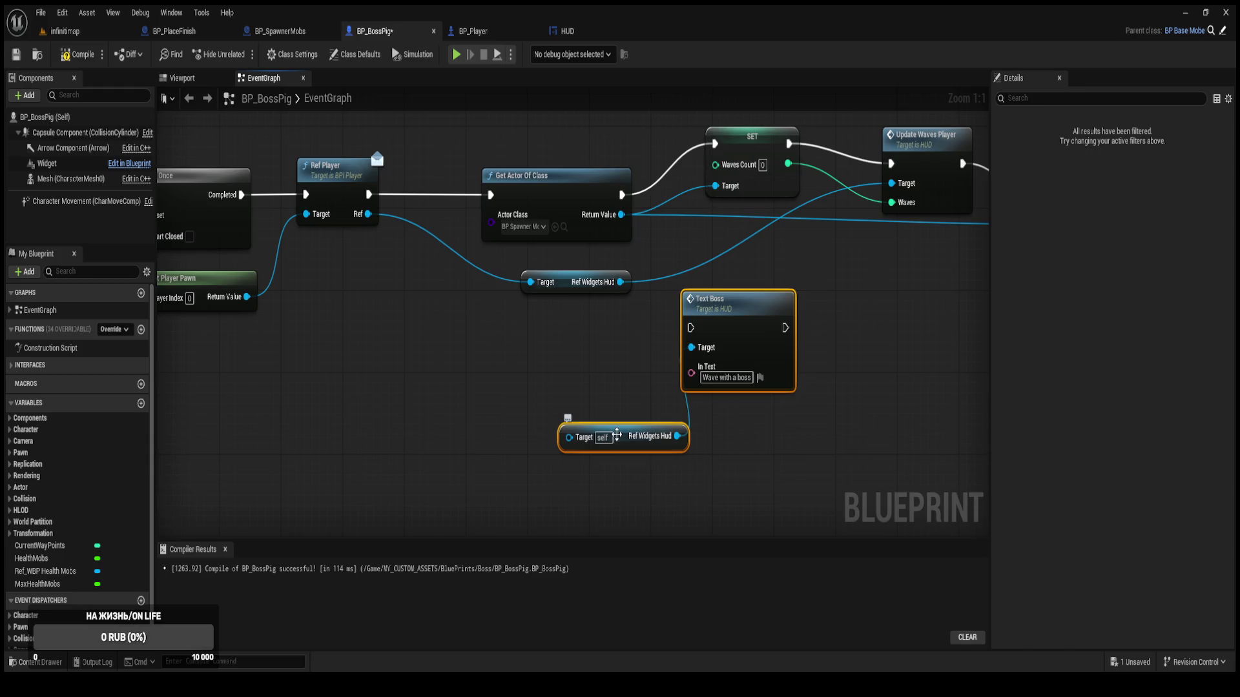
pyautogui.moveTo(645, 459); pyautogui.dragTo(492, 514)
pyautogui.moveTo(602, 390)
pyautogui.mouseDown()
pyautogui.moveTo(680, 369)
pyautogui.moveTo(593, 355)
pyautogui.moveTo(803, 284)
pyautogui.moveTo(822, 243)
pyautogui.moveTo(811, 221)
pyautogui.moveTo(640, 205)
pyautogui.mouseUp()
pyautogui.click(568, 502)
pyautogui.click(551, 478)
pyautogui.press('Delete')
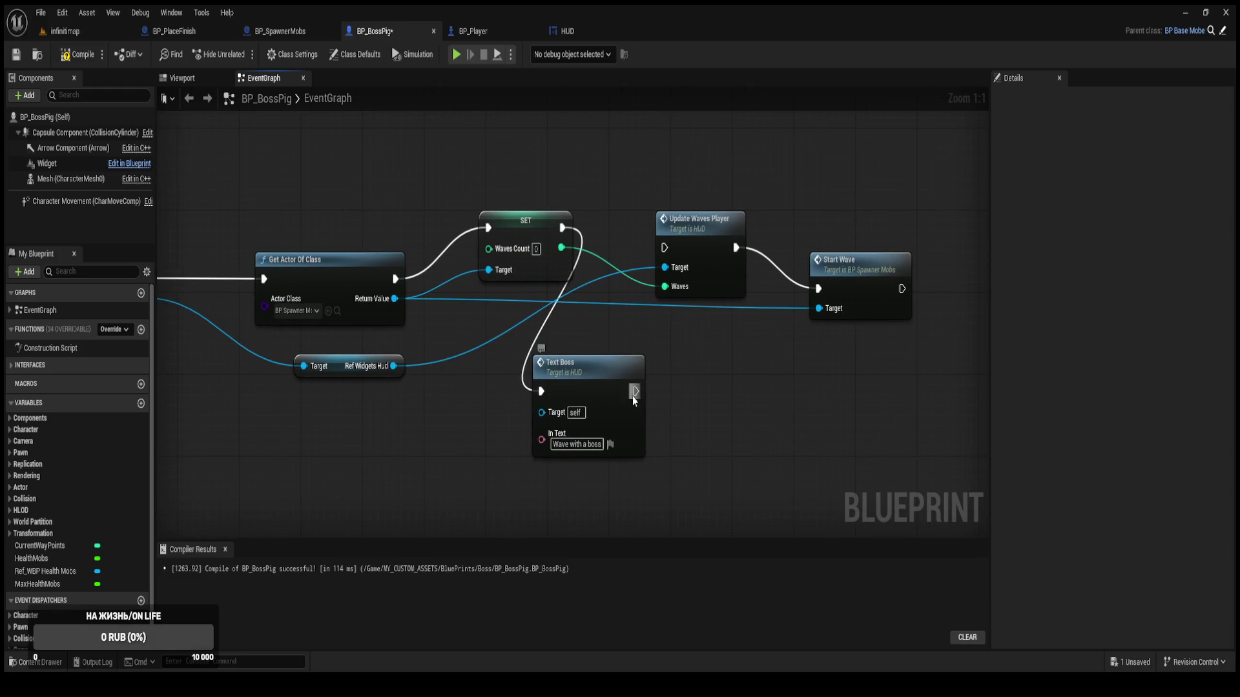
# Connect Ref Widgets Hud to Text Boss's Target and clear Text Boss's initial execution links.
pyautogui.moveTo(635, 392); pyautogui.dragTo(664, 248)
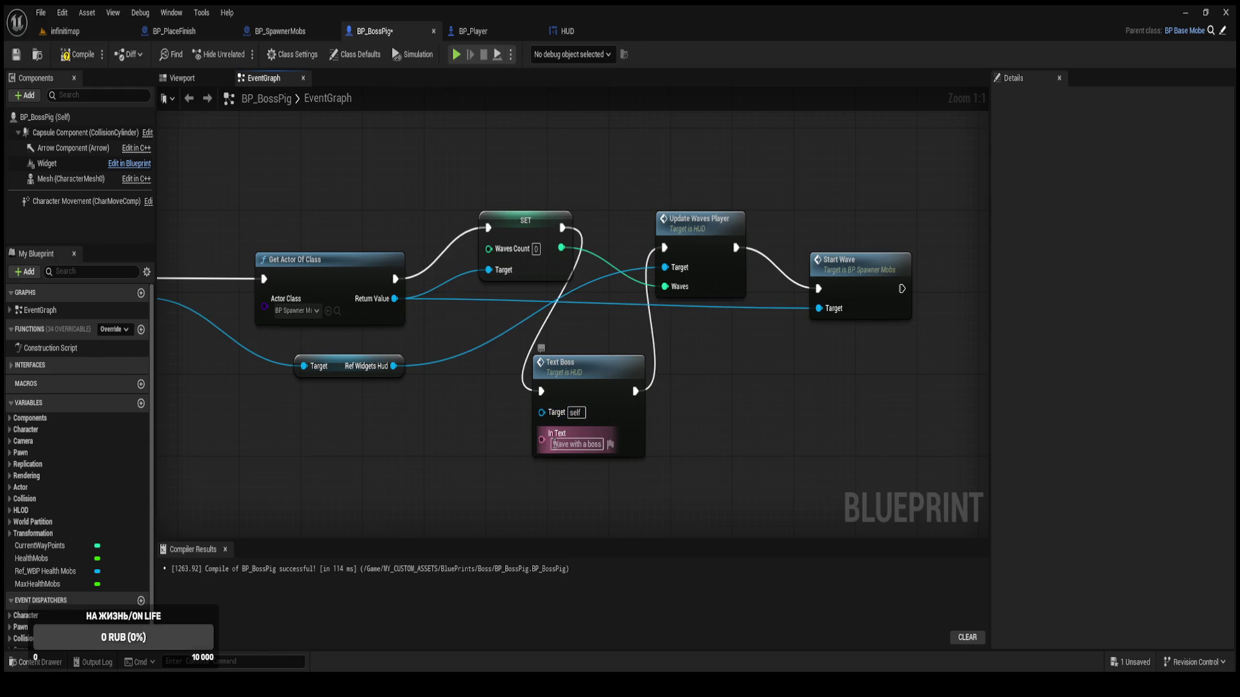
pyautogui.moveTo(541, 412); pyautogui.dragTo(394, 373)
pyautogui.moveTo(533, 290); pyautogui.dragTo(485, 318)
pyautogui.moveTo(616, 464)
pyautogui.mouseDown()
pyautogui.moveTo(601, 288)
pyautogui.moveTo(623, 257)
pyautogui.moveTo(636, 365)
pyautogui.moveTo(668, 442)
pyautogui.moveTo(636, 274)
pyautogui.moveTo(617, 315)
pyautogui.mouseUp()
pyautogui.moveTo(714, 340); pyautogui.dragTo(753, 340)
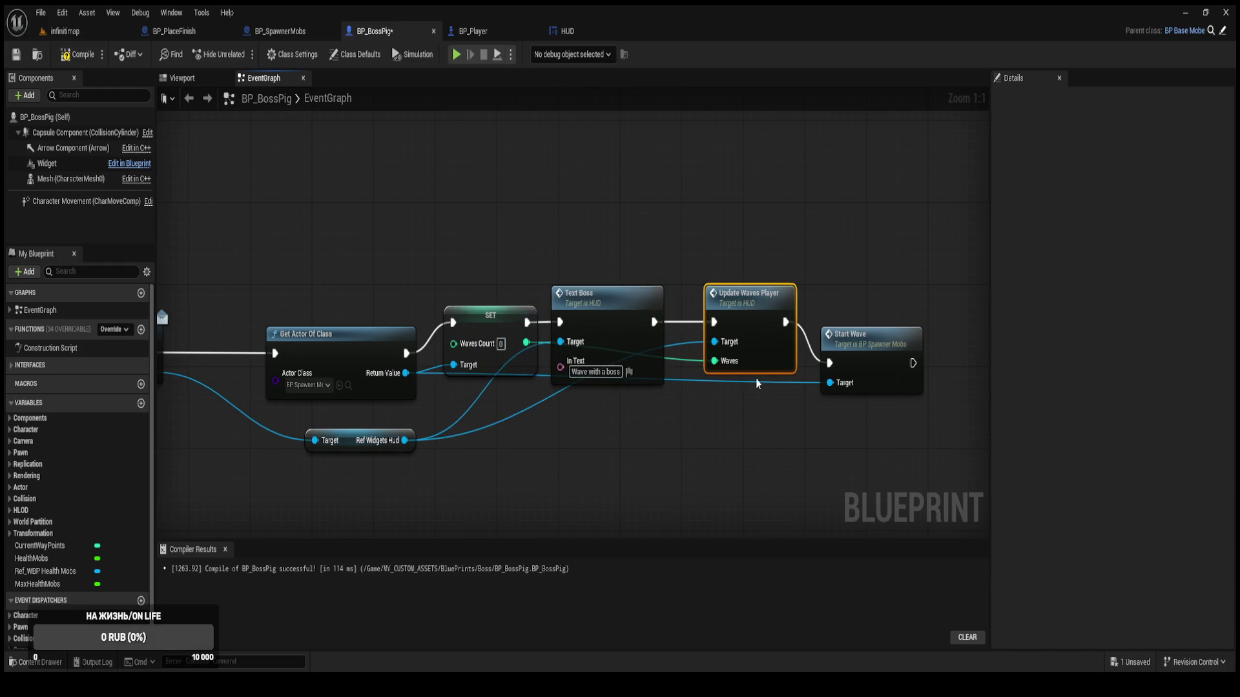
pyautogui.click(731, 415)
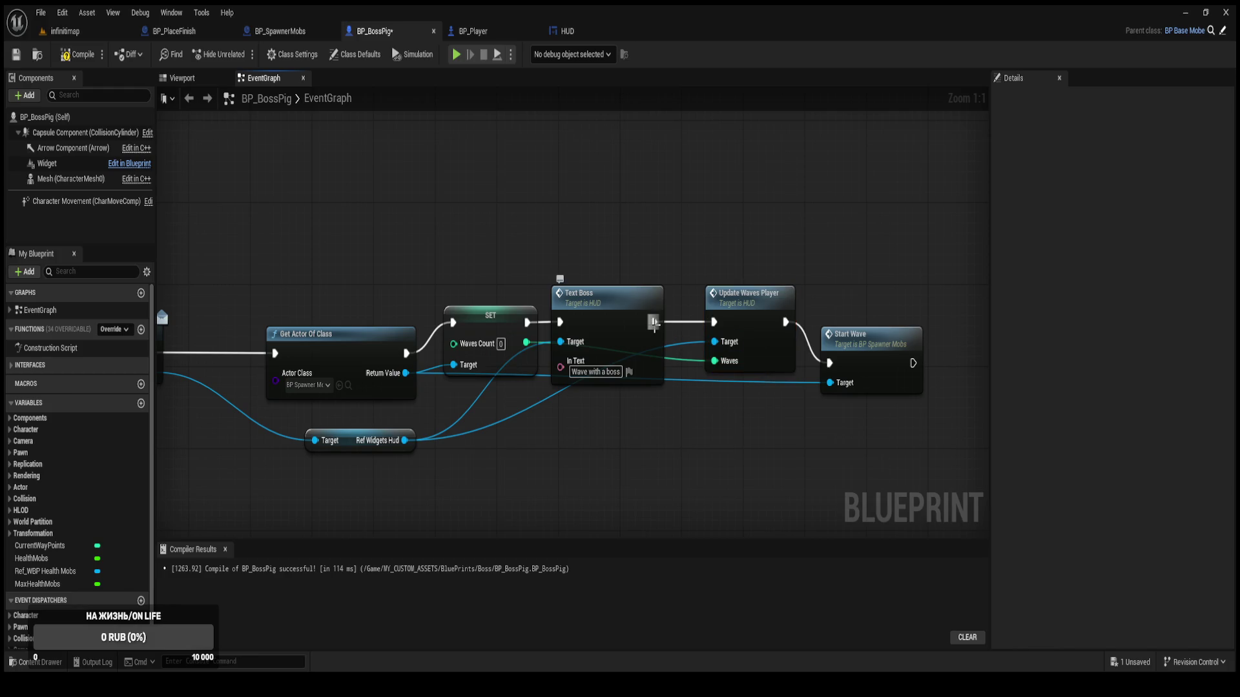
pyautogui.keyDown('alt'); pyautogui.click(654, 322); pyautogui.keyUp('alt')
pyautogui.keyDown('alt'); pyautogui.click(560, 322); pyautogui.keyUp('alt')
# Wire Get Actor Of Class → Text Boss → SET → Update Waves Player and straighten the row.
pyautogui.moveTo(616, 326)
pyautogui.mouseDown()
pyautogui.moveTo(687, 436)
pyautogui.moveTo(517, 460)
pyautogui.mouseUp()
pyautogui.moveTo(491, 326); pyautogui.dragTo(627, 304)
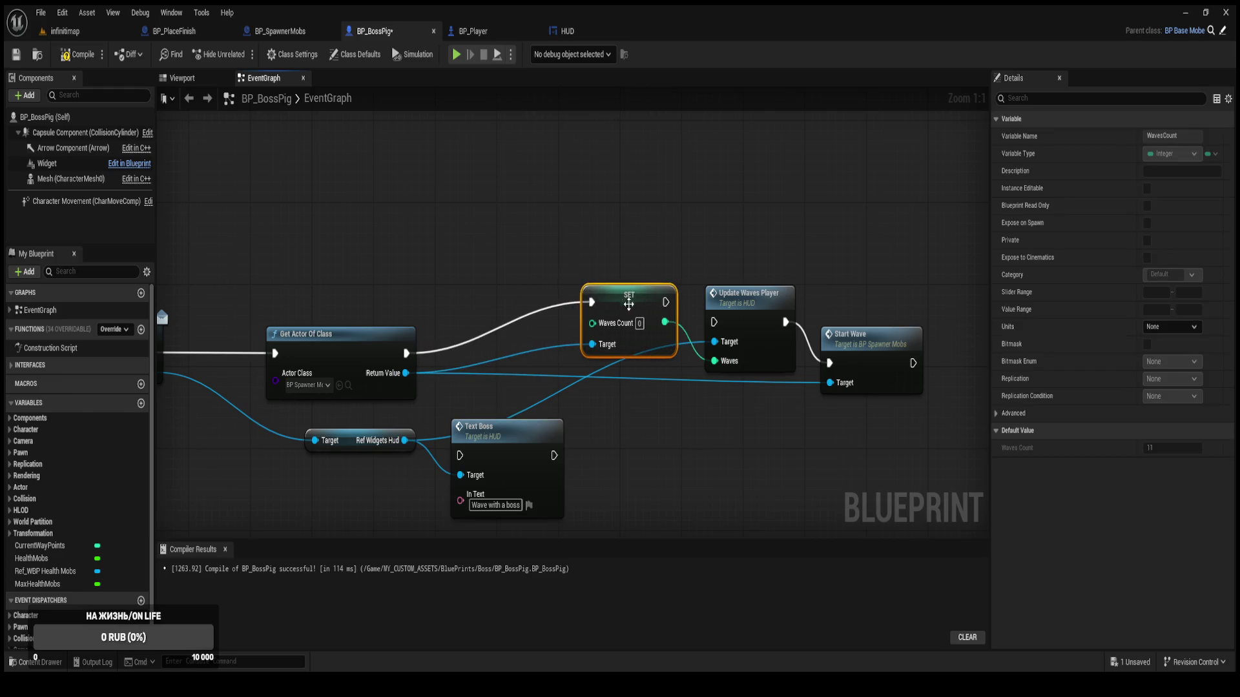
pyautogui.moveTo(517, 432); pyautogui.dragTo(516, 295)
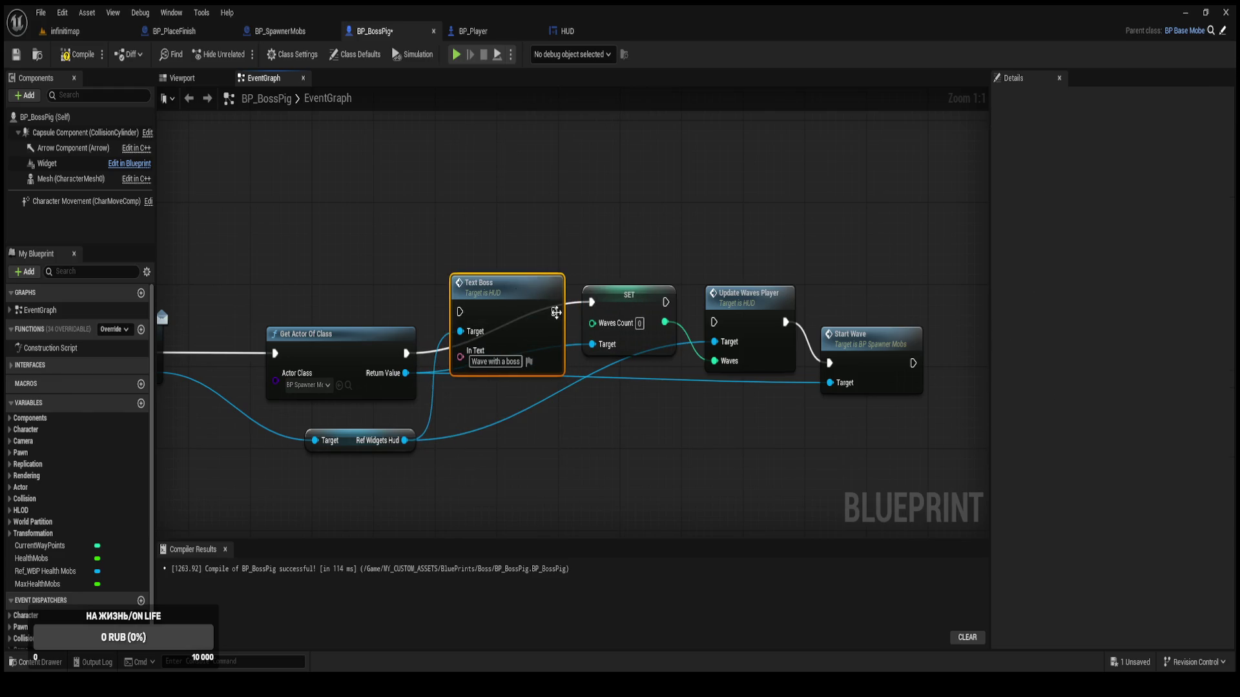
pyautogui.moveTo(591, 302); pyautogui.dragTo(554, 312)
pyautogui.moveTo(459, 312)
pyautogui.mouseDown()
pyautogui.moveTo(430, 351)
pyautogui.moveTo(406, 353)
pyautogui.mouseUp()
pyautogui.click(690, 451)
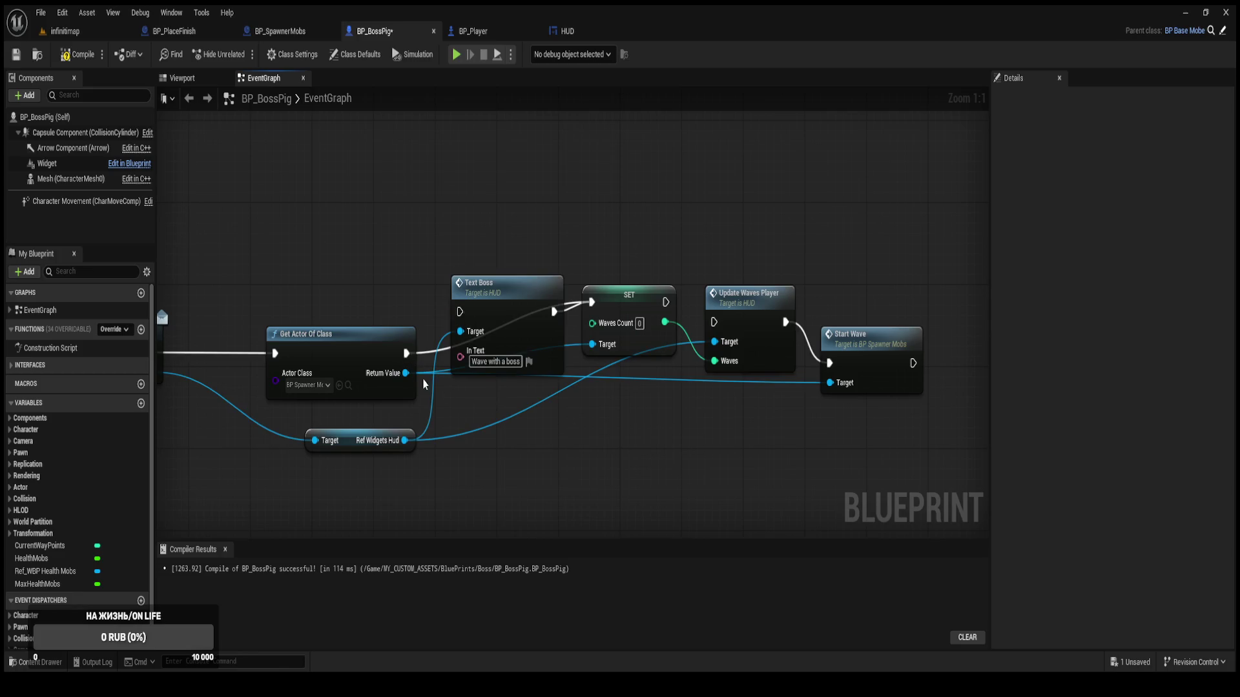
pyautogui.moveTo(460, 312); pyautogui.dragTo(406, 353)
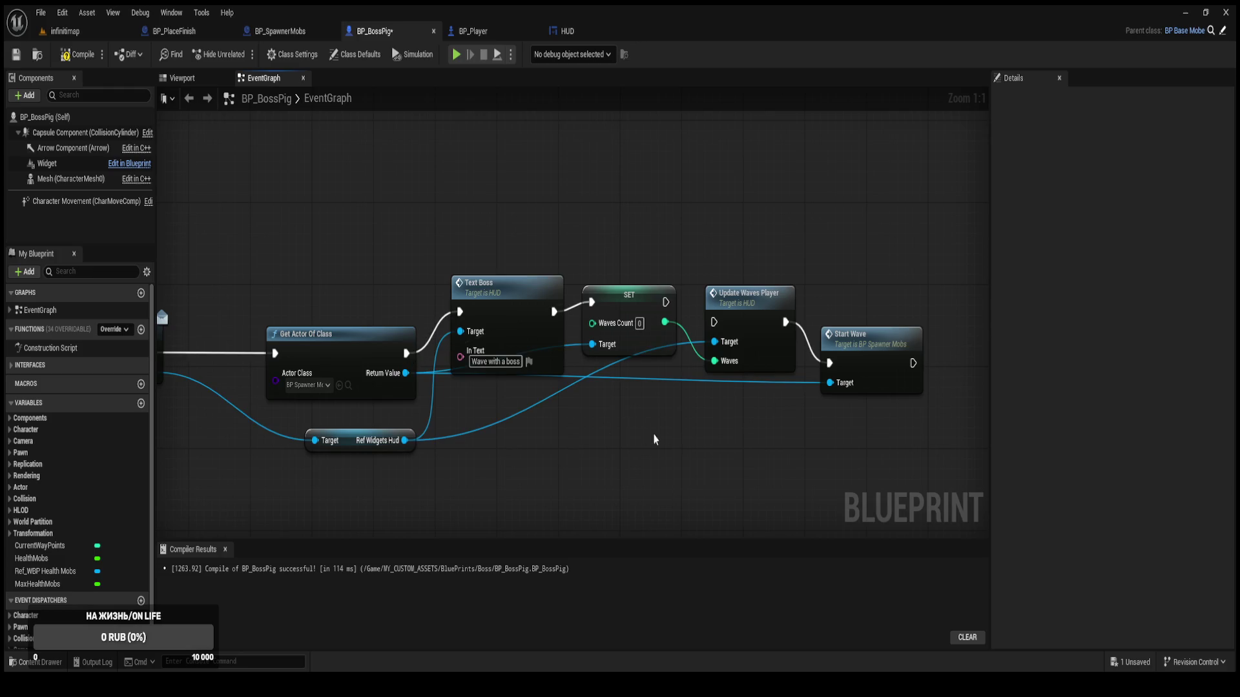
pyautogui.moveTo(666, 302)
pyautogui.mouseDown()
pyautogui.moveTo(769, 364)
pyautogui.moveTo(755, 373)
pyautogui.mouseUp()
pyautogui.press('q')
pyautogui.press('q')
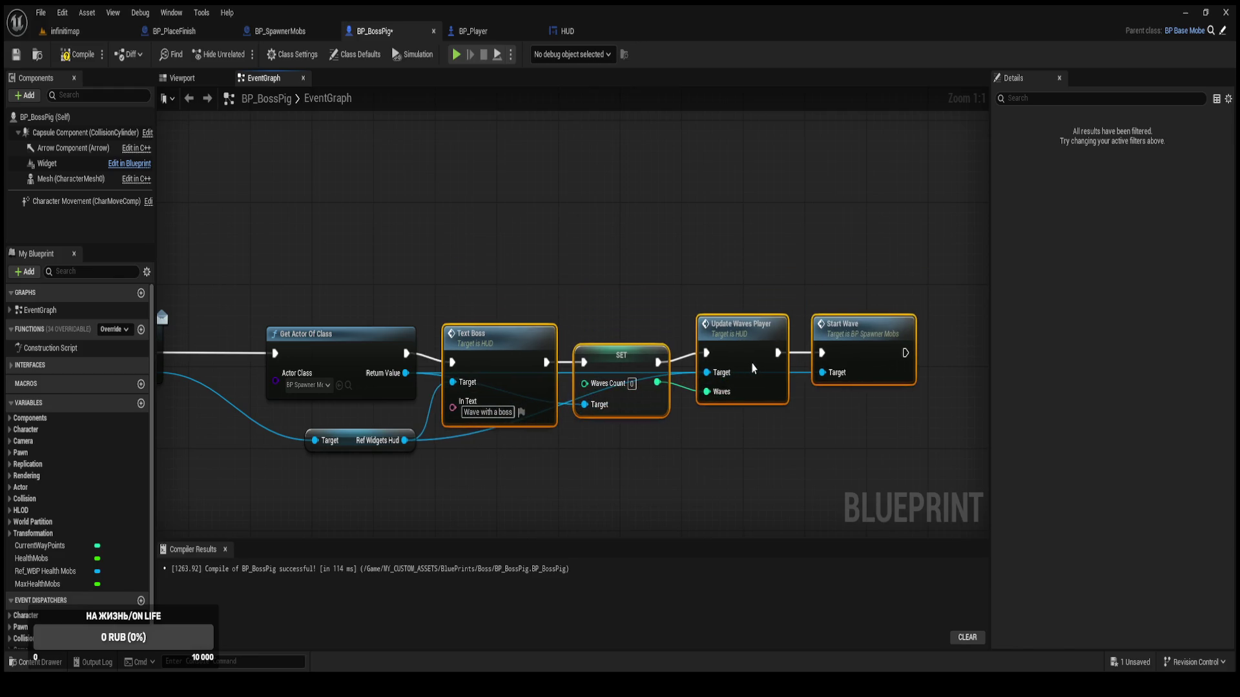
# Move the Ref Widgets Hud getter and reroute its wire below the nodes.
pyautogui.click(711, 512)
pyautogui.moveTo(711, 512); pyautogui.dragTo(778, 464)
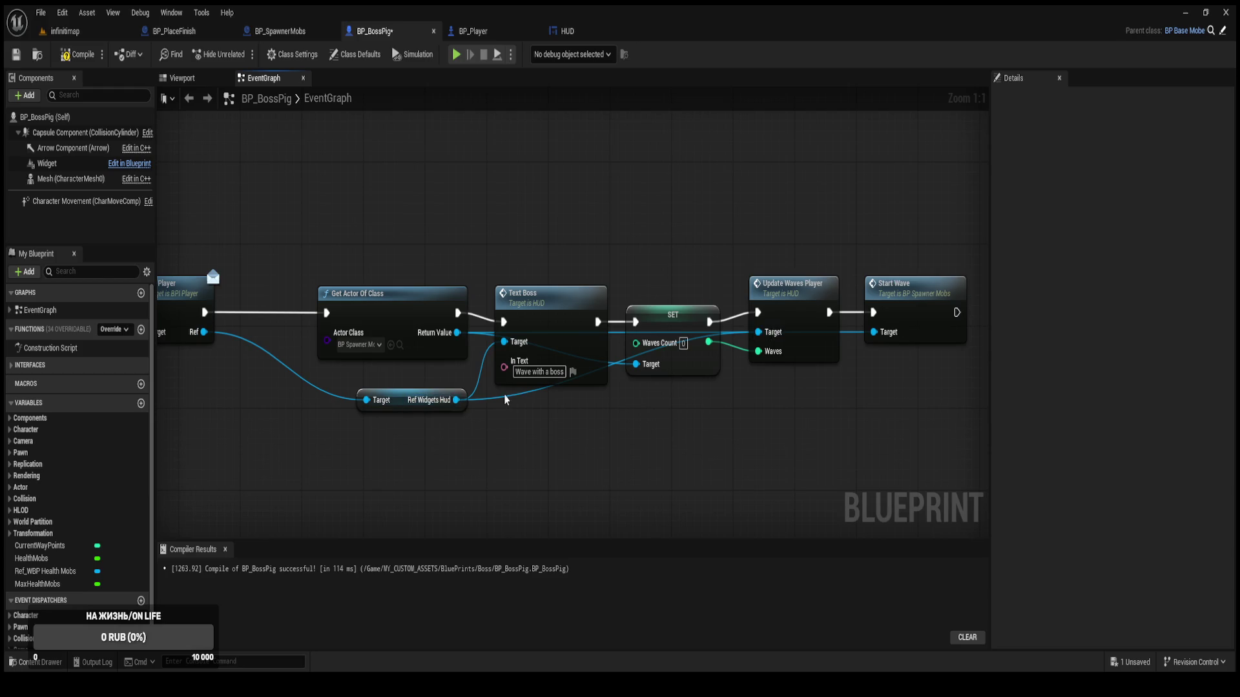
pyautogui.moveTo(402, 405); pyautogui.dragTo(378, 493)
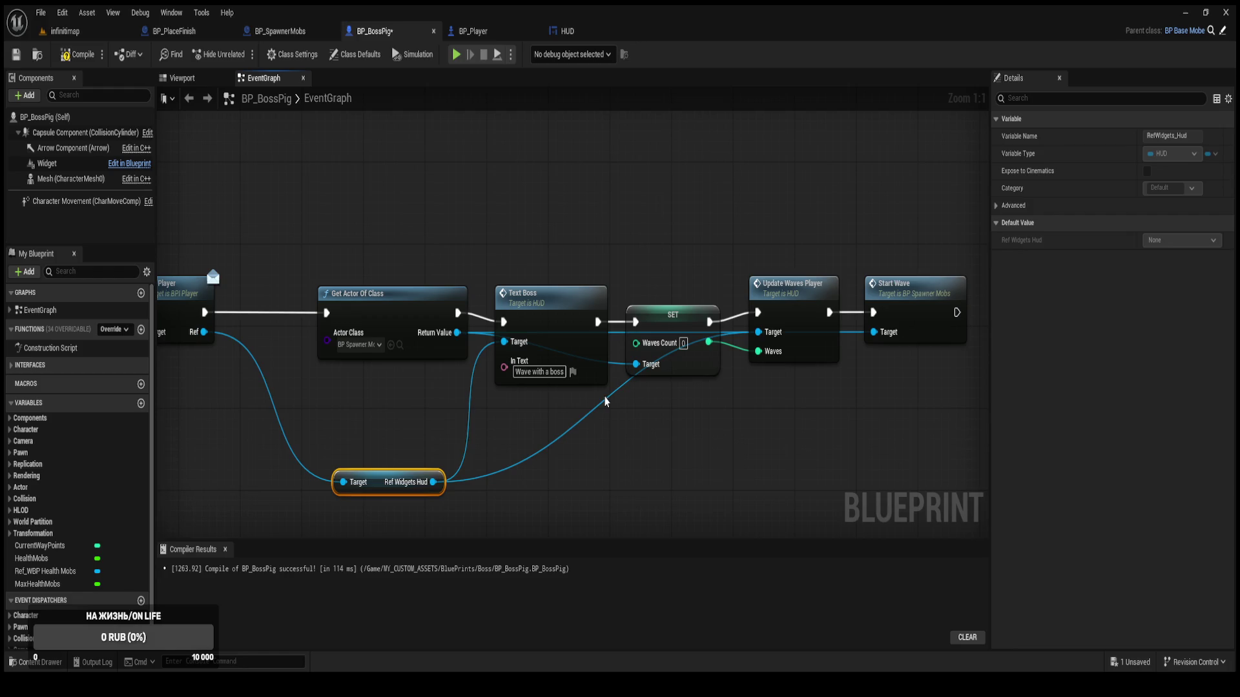
pyautogui.doubleClick(605, 393)
pyautogui.moveTo(610, 405); pyautogui.dragTo(716, 495)
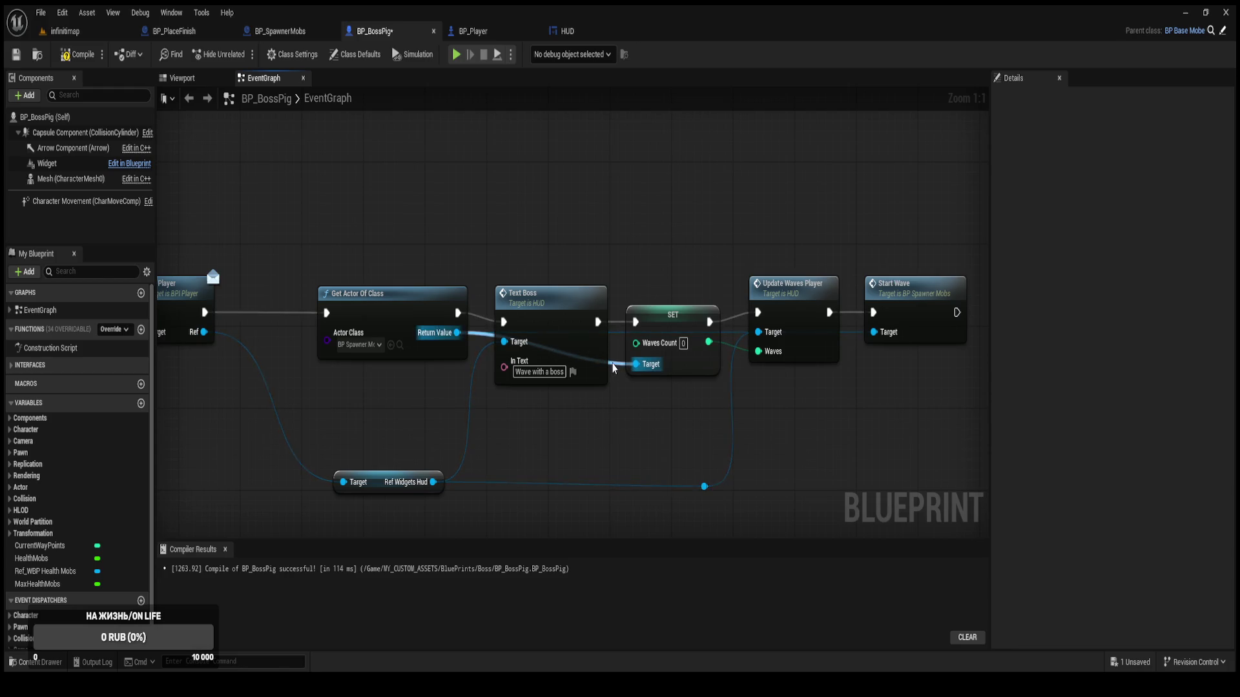
# Route SET's Target wire and the Start Wave wire over Text Boss through raised reroute points.
pyautogui.doubleClick(614, 362)
pyautogui.moveTo(613, 363)
pyautogui.mouseDown()
pyautogui.moveTo(614, 275)
pyautogui.moveTo(554, 242)
pyautogui.moveTo(610, 233)
pyautogui.moveTo(506, 245)
pyautogui.mouseUp()
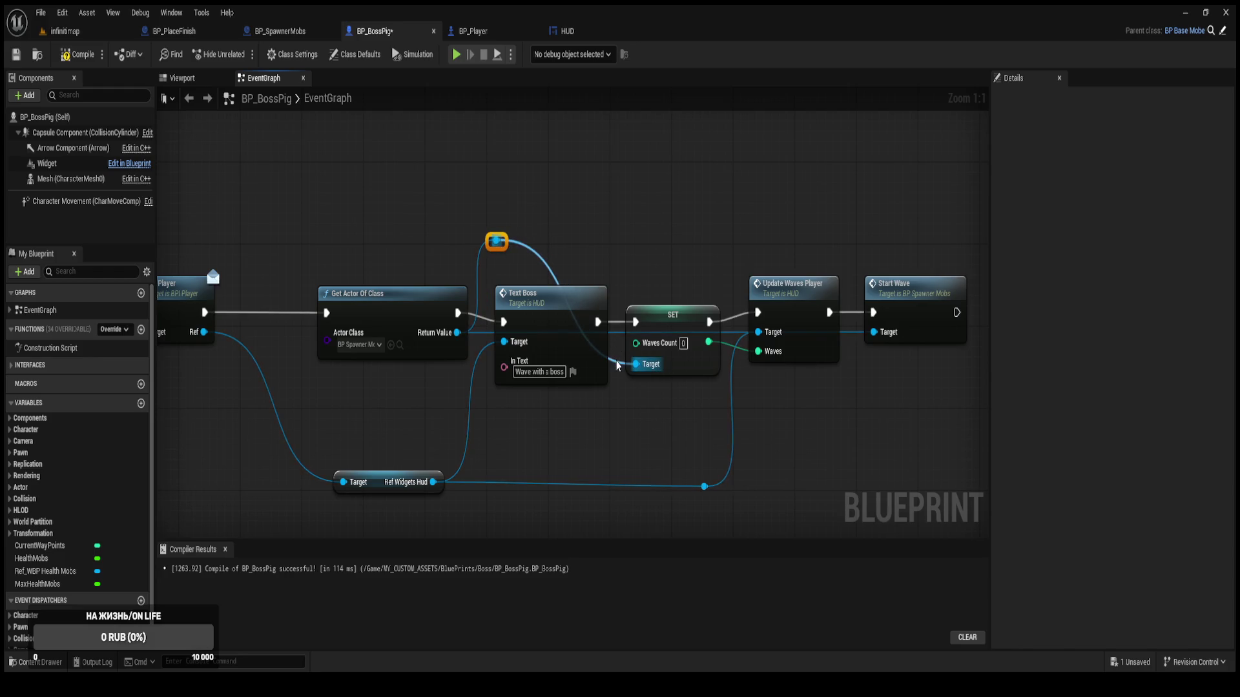
pyautogui.click(615, 367)
pyautogui.doubleClick(615, 367)
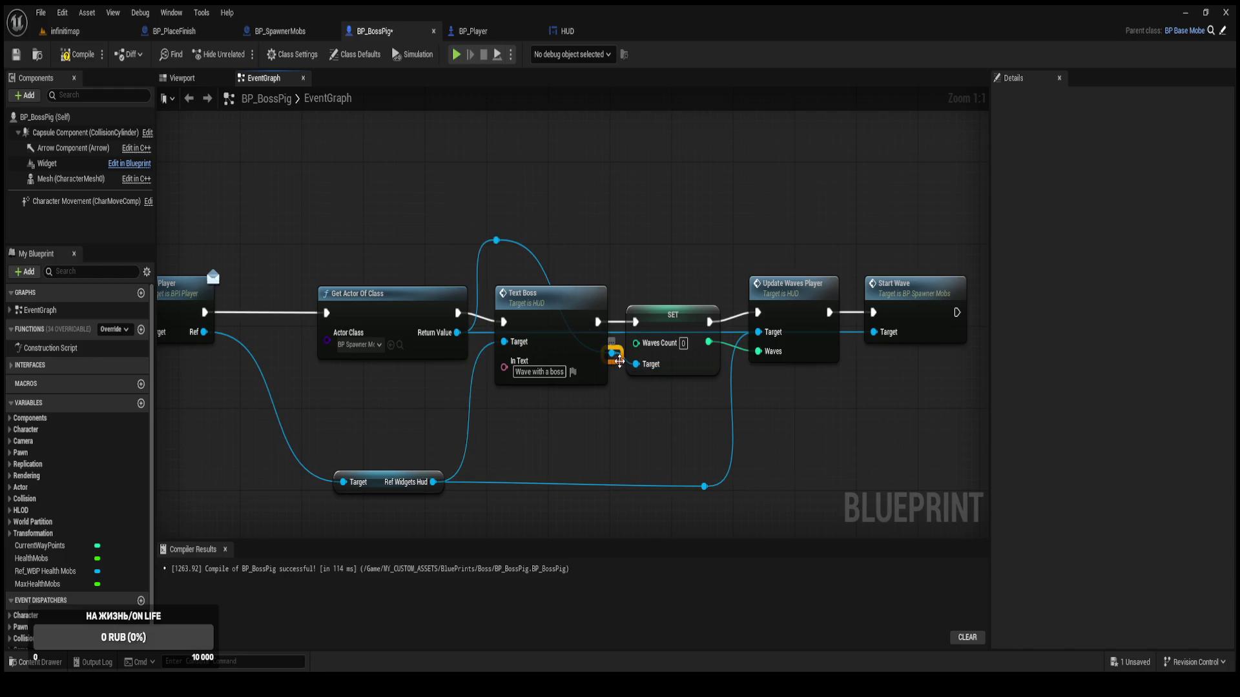
pyautogui.moveTo(615, 367); pyautogui.dragTo(609, 252)
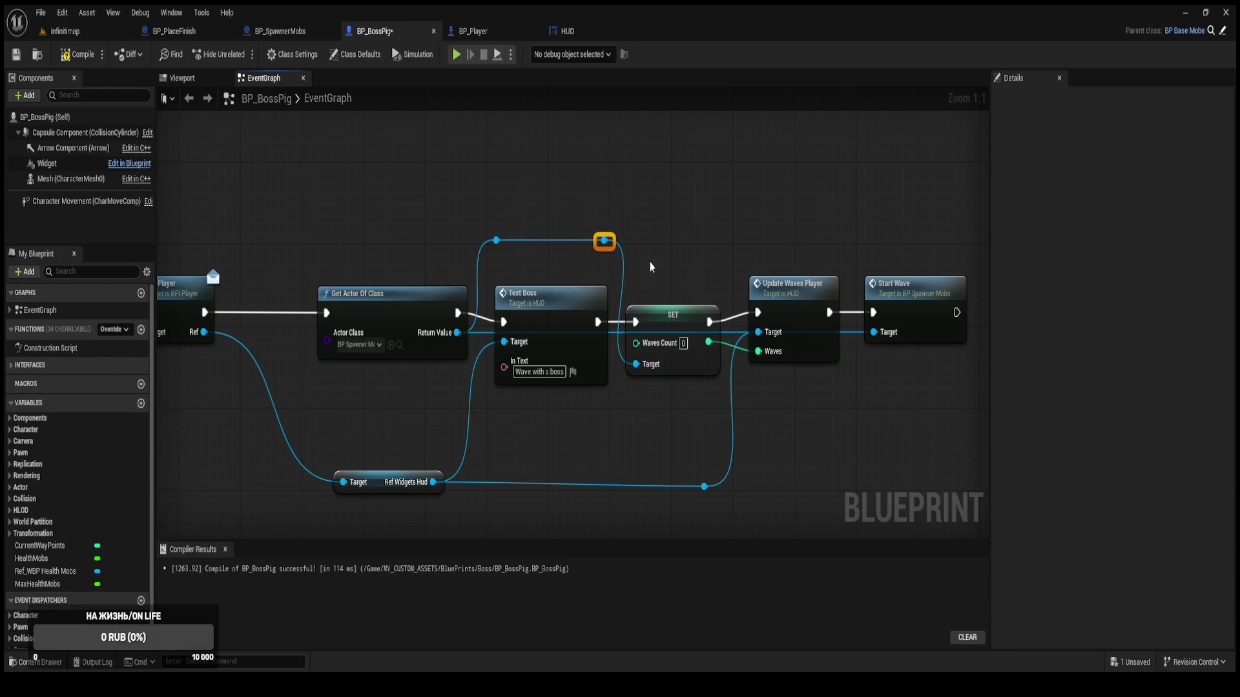
pyautogui.doubleClick(851, 330)
pyautogui.moveTo(857, 330); pyautogui.dragTo(837, 246)
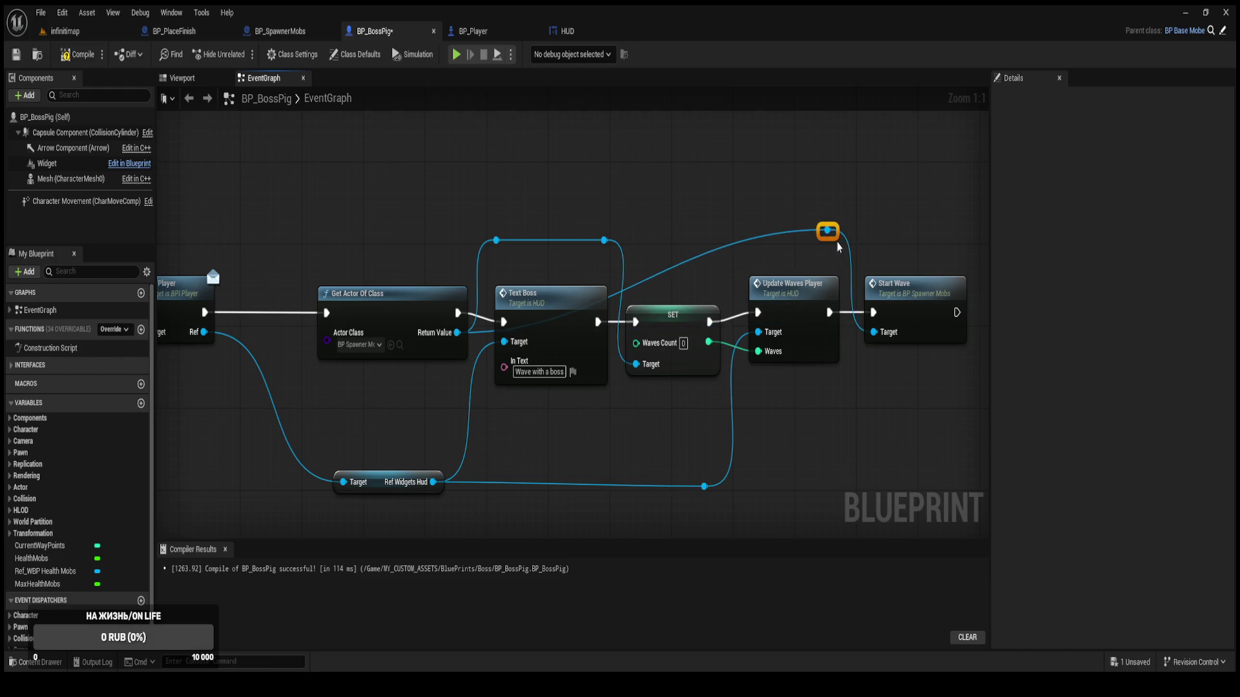
pyautogui.moveTo(604, 240)
pyautogui.mouseDown()
pyautogui.moveTo(775, 243)
pyautogui.moveTo(826, 231)
pyautogui.mouseUp()
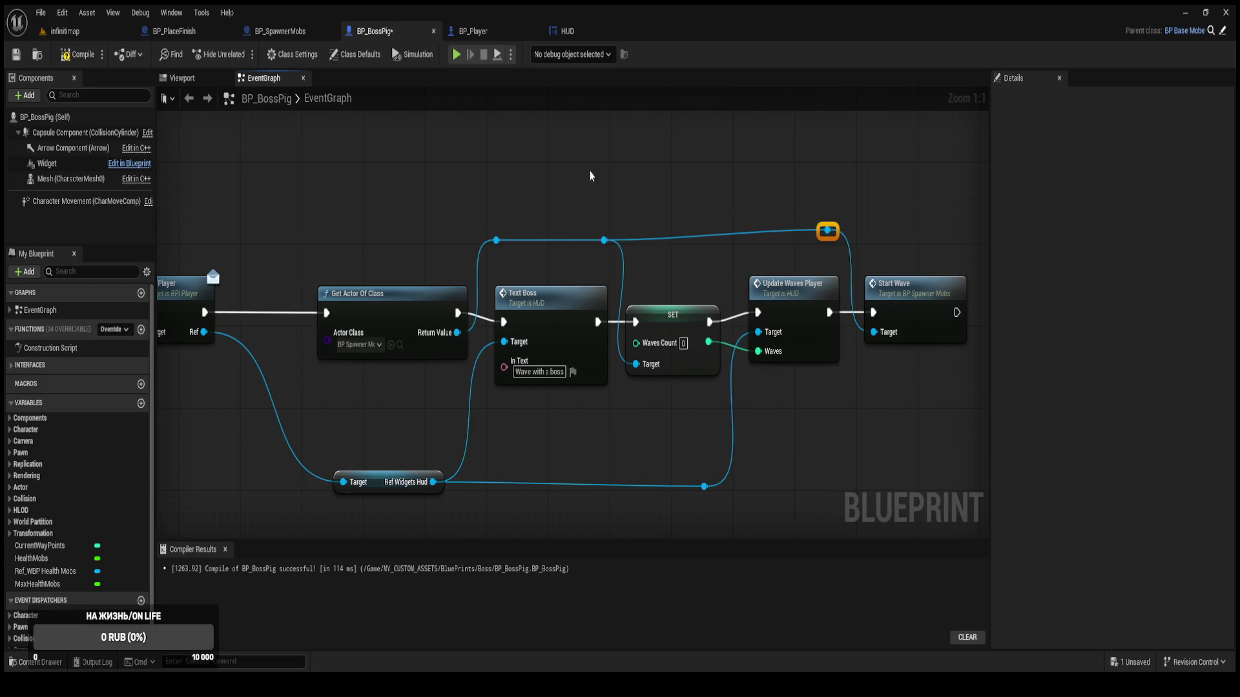
# Save and compile BP_BossPig.
pyautogui.moveTo(467, 170)
pyautogui.mouseDown()
pyautogui.moveTo(595, 221)
pyautogui.moveTo(852, 254)
pyautogui.mouseUp()
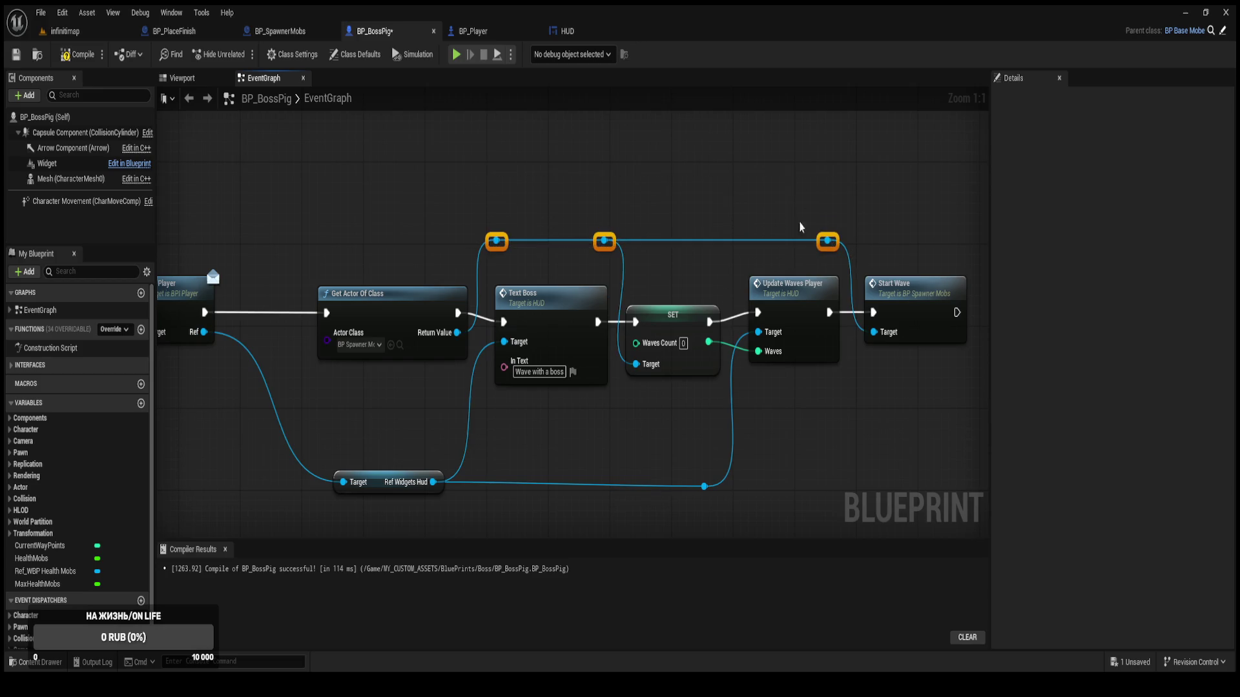
pyautogui.click(753, 200)
pyautogui.hotkey('ctrl', 's')
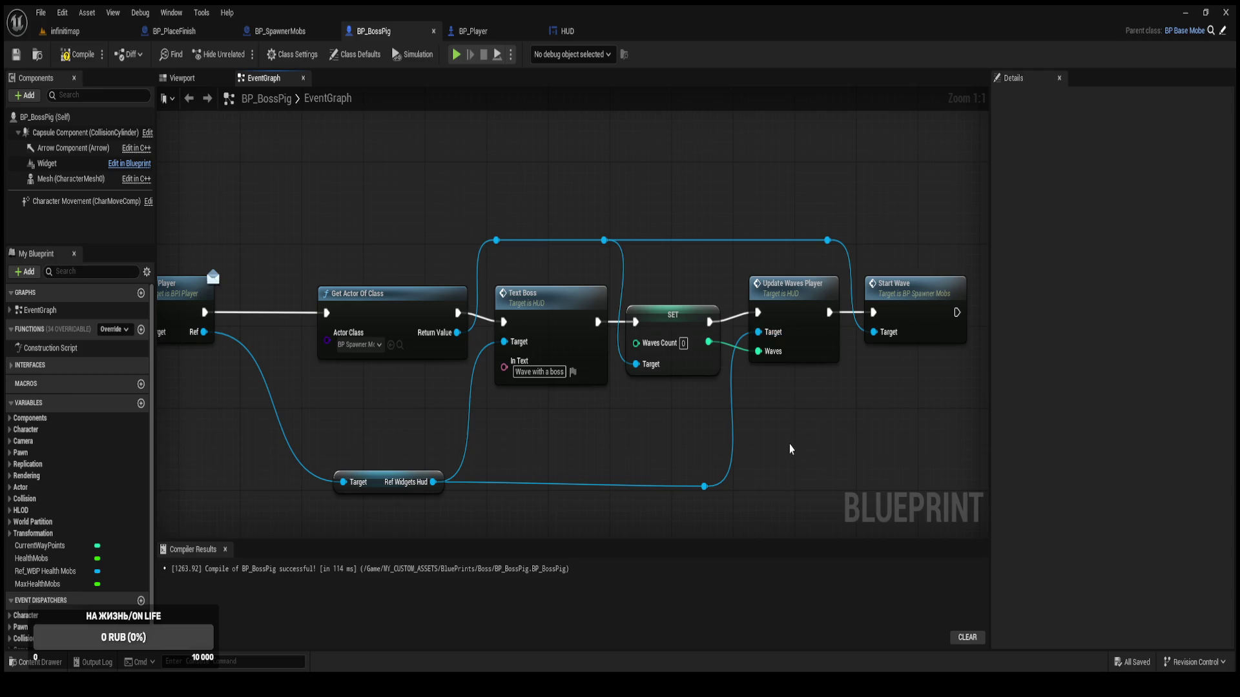
pyautogui.click(79, 54)
# Open the HUD widget blueprint from the WBP folder in its Designer view.
pyautogui.hotkey('ctrl', 'space')
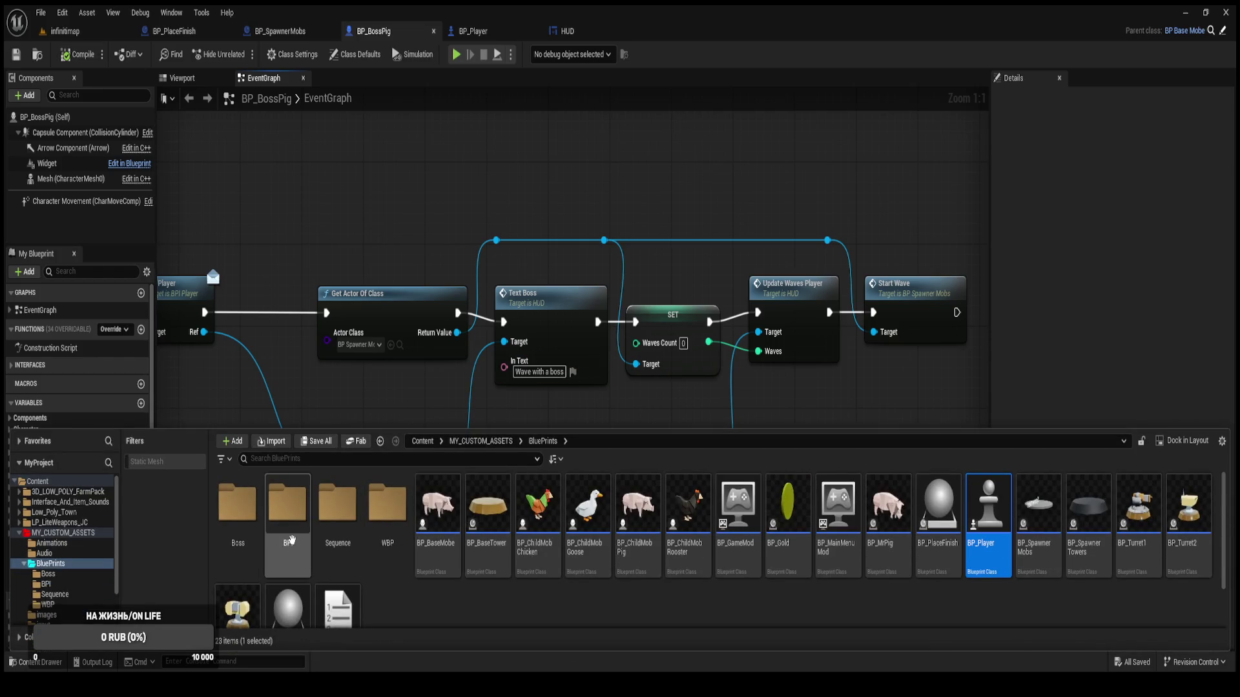
pyautogui.doubleClick(387, 549)
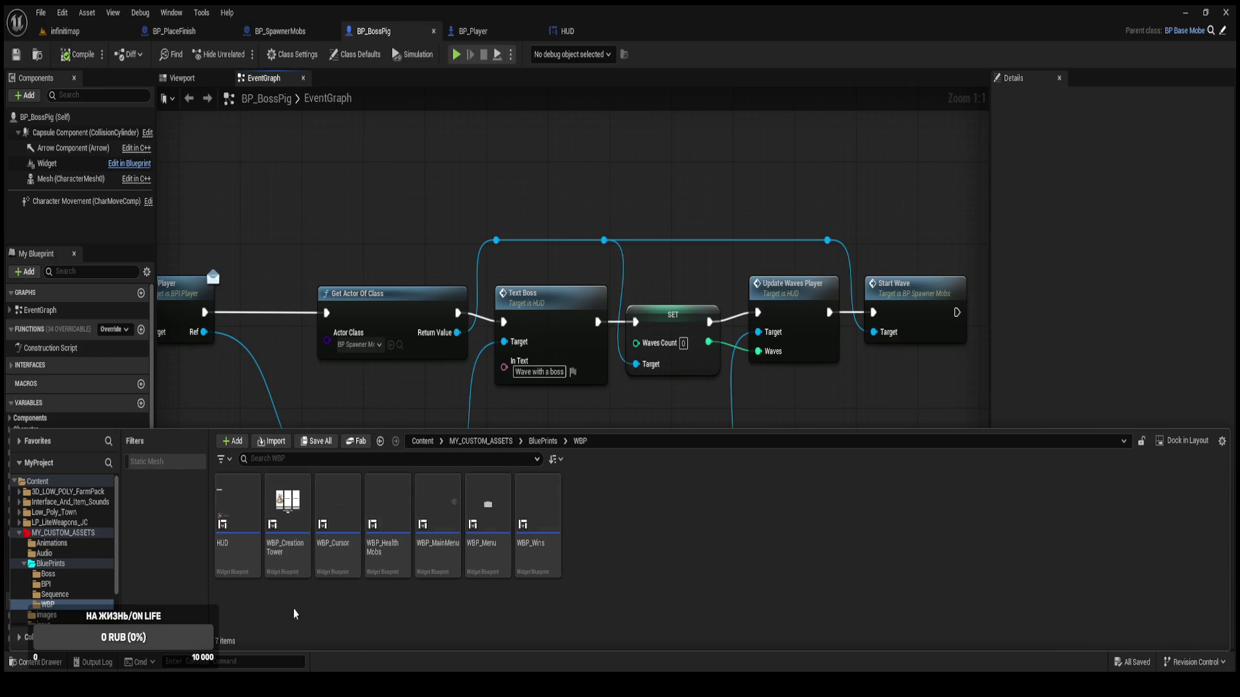
pyautogui.doubleClick(236, 543)
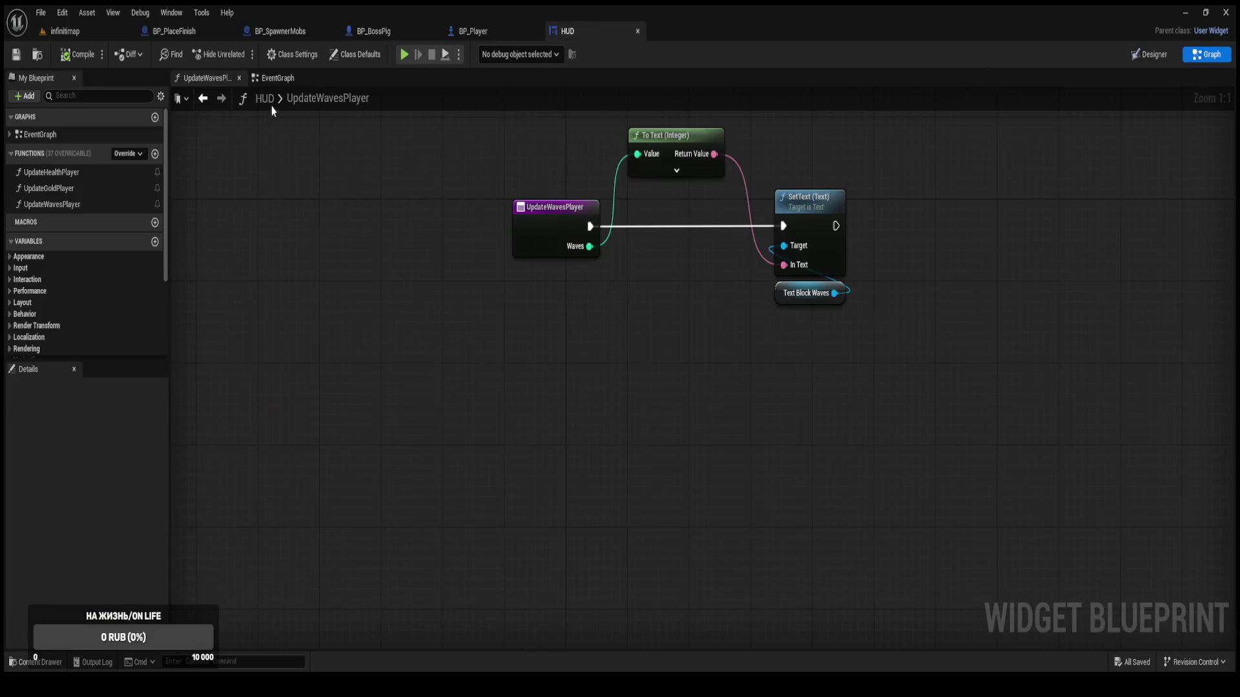
pyautogui.click(270, 78)
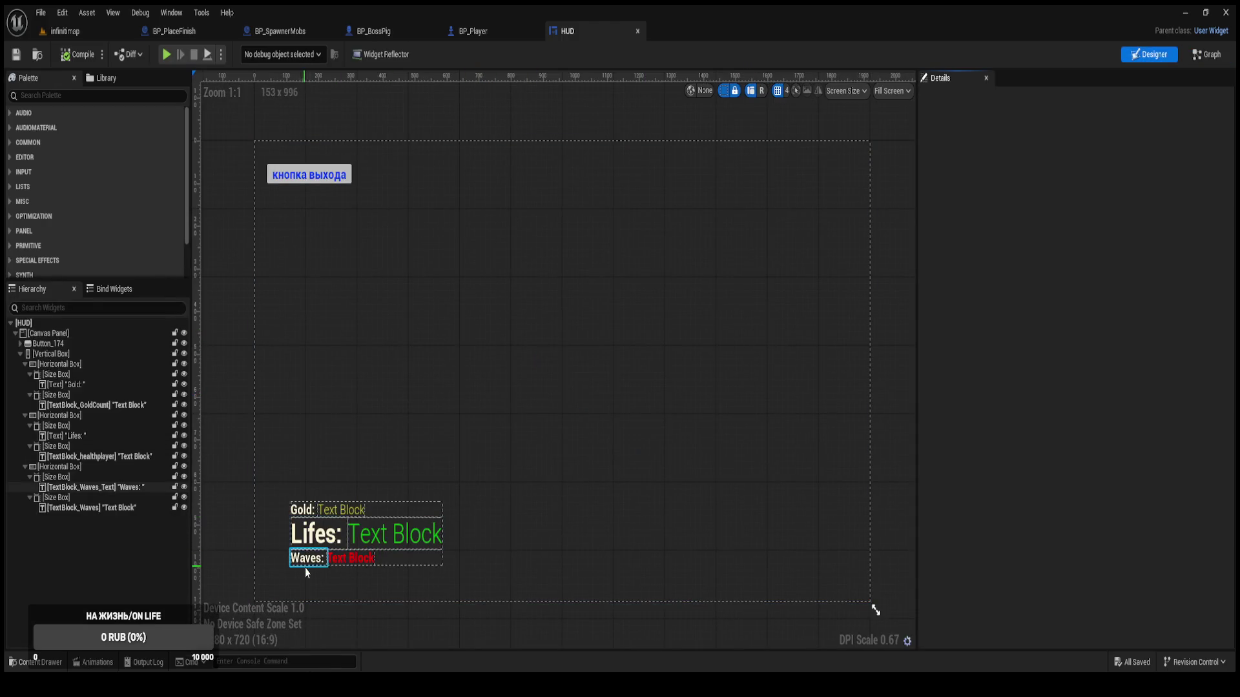
# Select the Waves: label and copy its 'Waves:' Text value.
pyautogui.click(312, 560)
pyautogui.click(1081, 231)
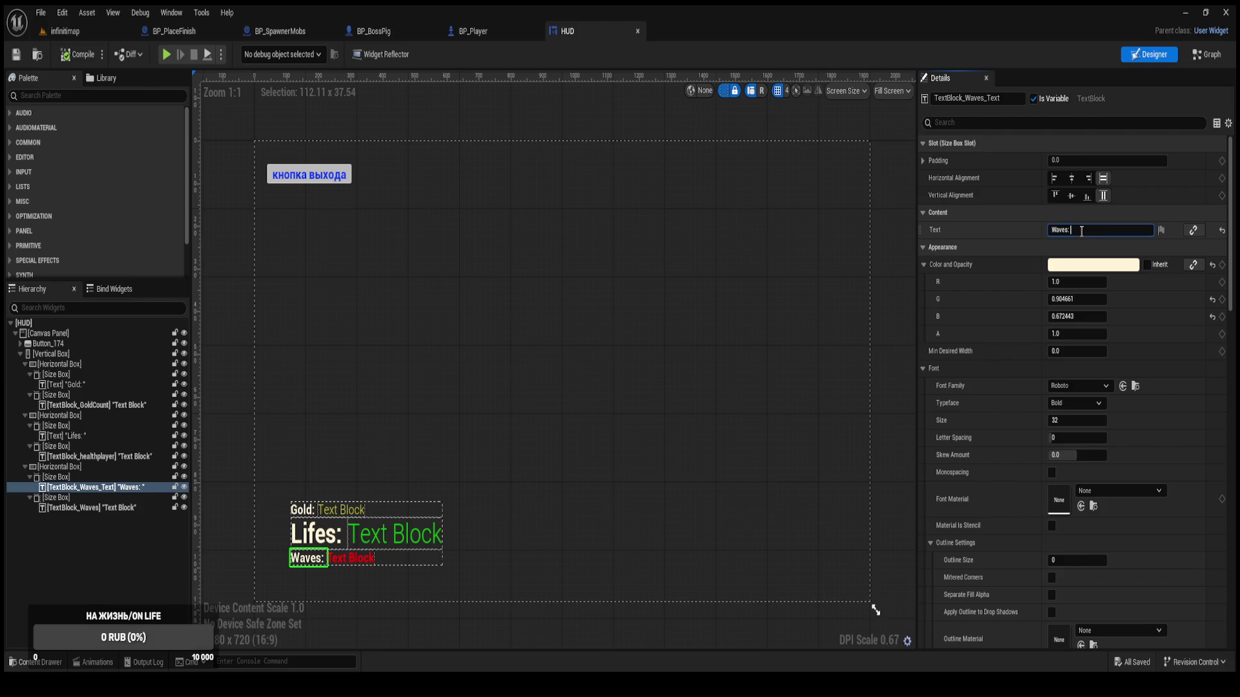
pyautogui.doubleClick(1082, 231)
pyautogui.click(1082, 231)
pyautogui.doubleClick(1082, 230)
pyautogui.hotkey('ctrl', 'c')
# Replace Text Boss's In Text in BP_BossPig with 'Waves:' and compile the blueprint.
pyautogui.click(390, 40)
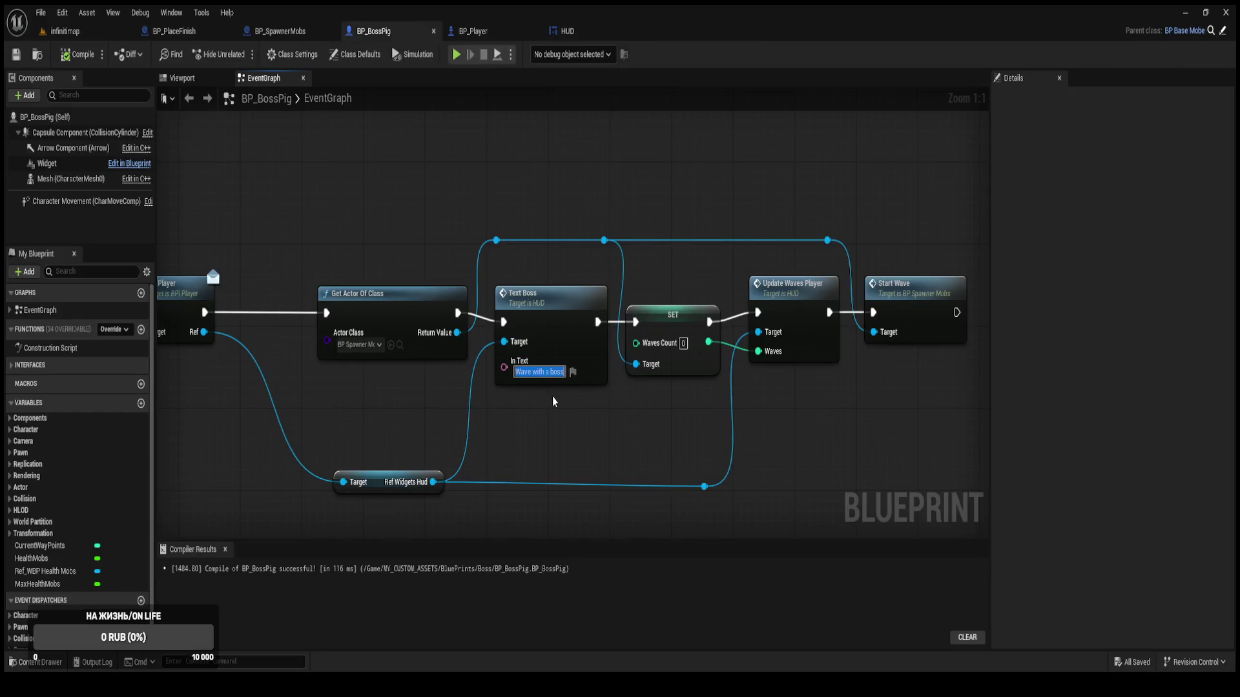
pyautogui.hotkey('ctrl', 'v')
pyautogui.press('Return')
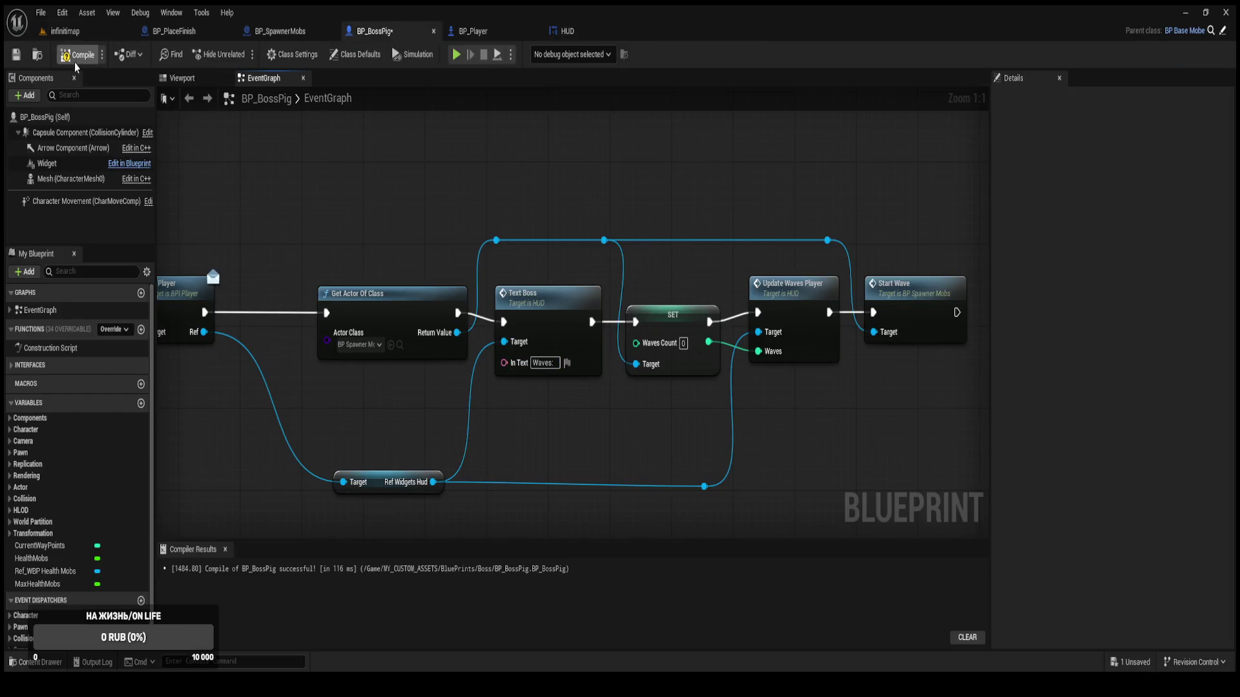
pyautogui.click(76, 63)
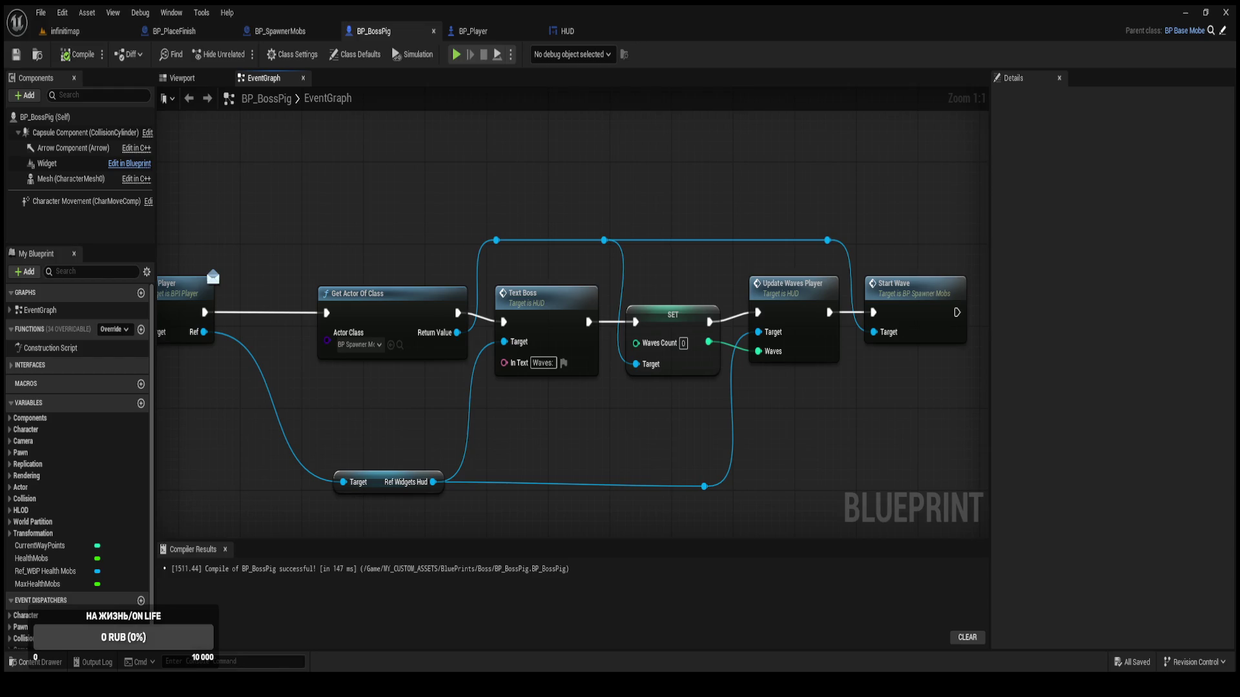
# Play the infinitimap level and buy 15-coin tower №3 in six lane slots.
pyautogui.click(83, 31)
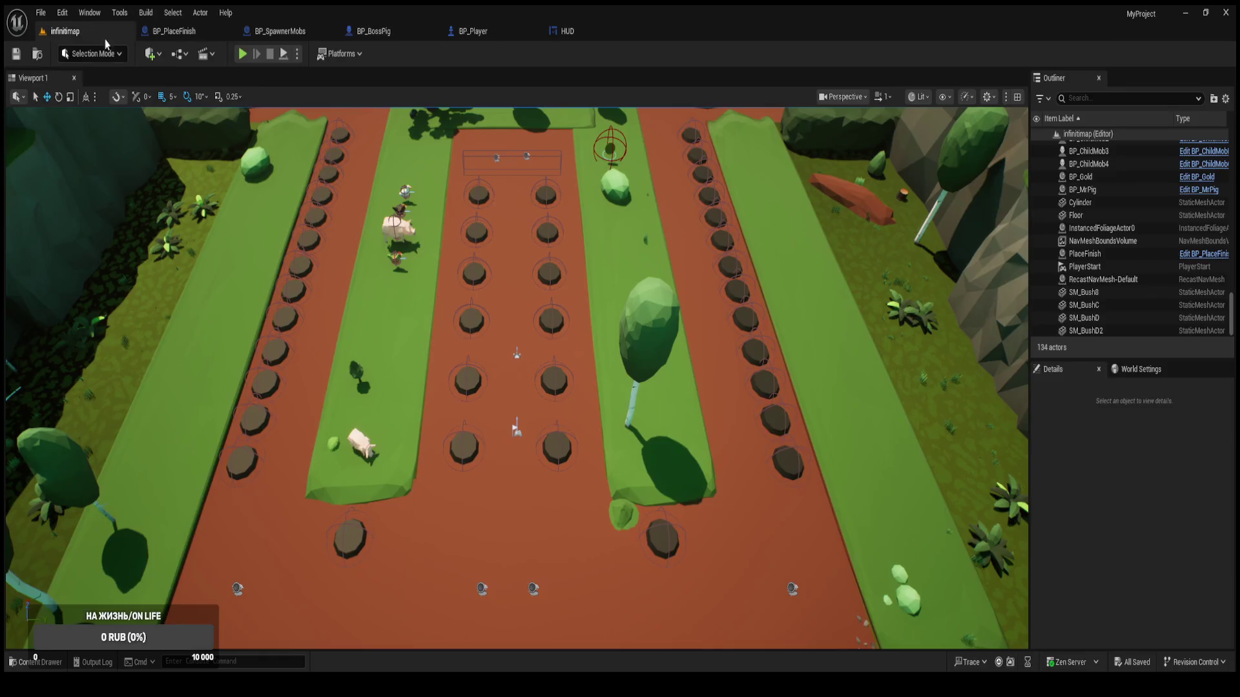
pyautogui.click(242, 53)
pyautogui.click(480, 428)
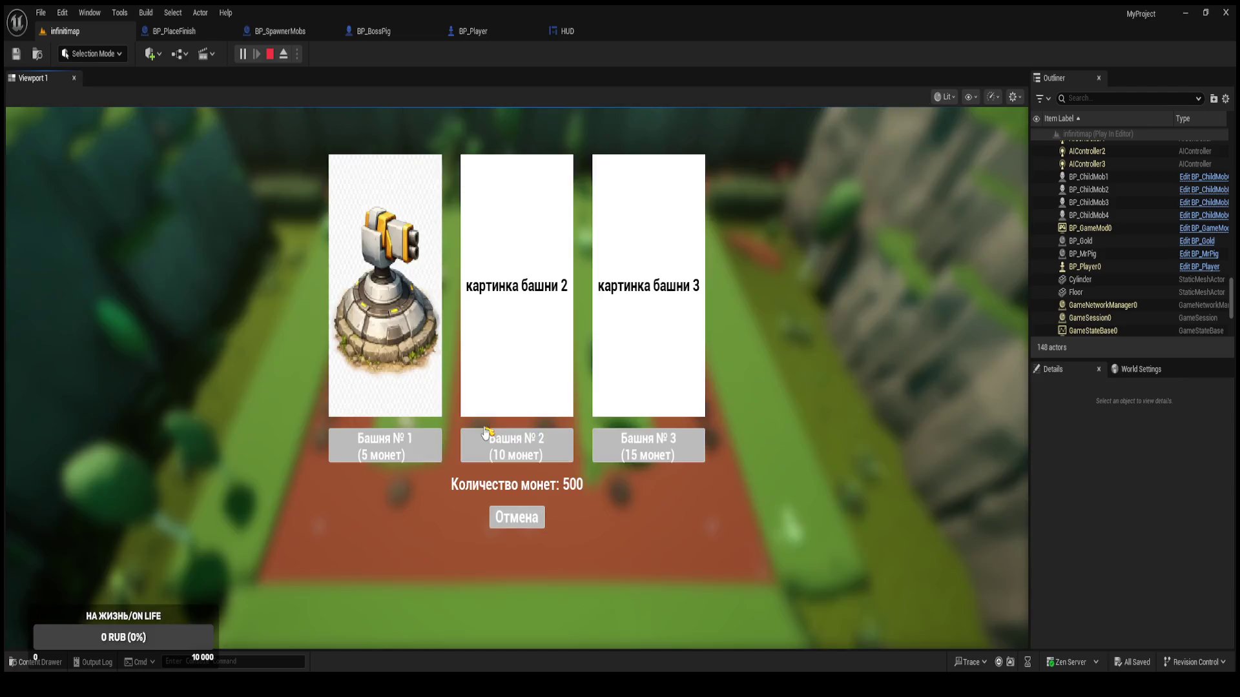
pyautogui.click(610, 454)
pyautogui.click(491, 394)
pyautogui.click(645, 445)
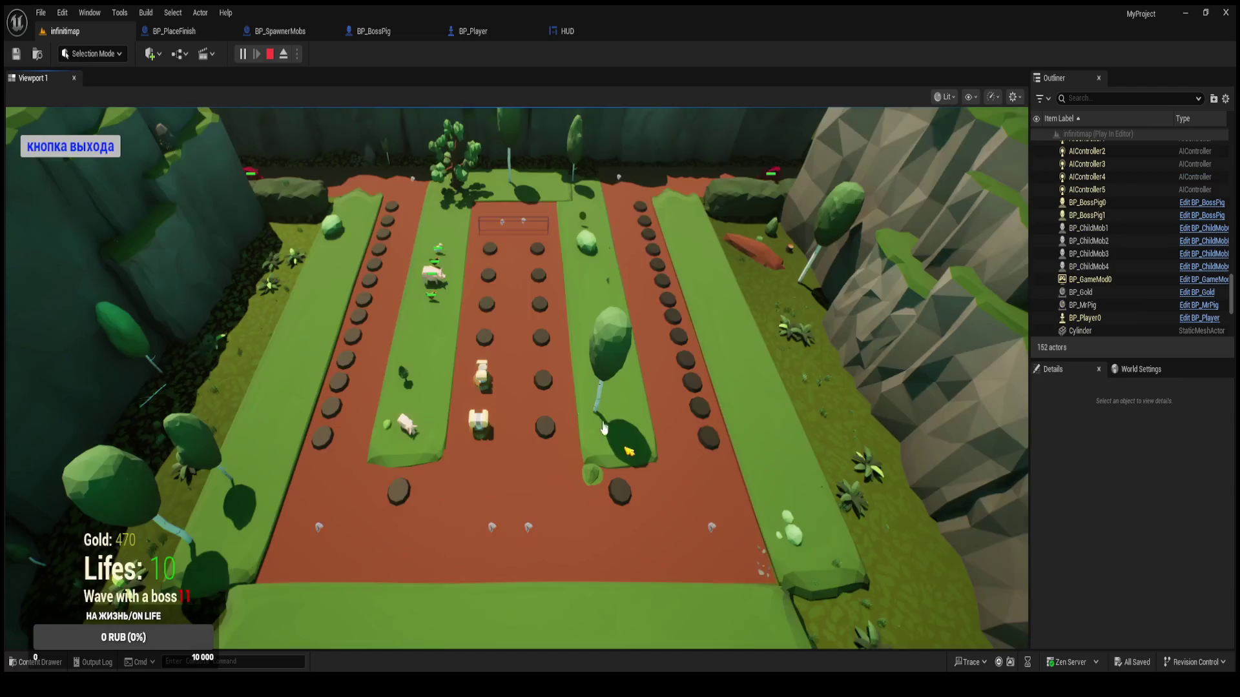
pyautogui.click(485, 374)
pyautogui.click(637, 457)
pyautogui.click(492, 310)
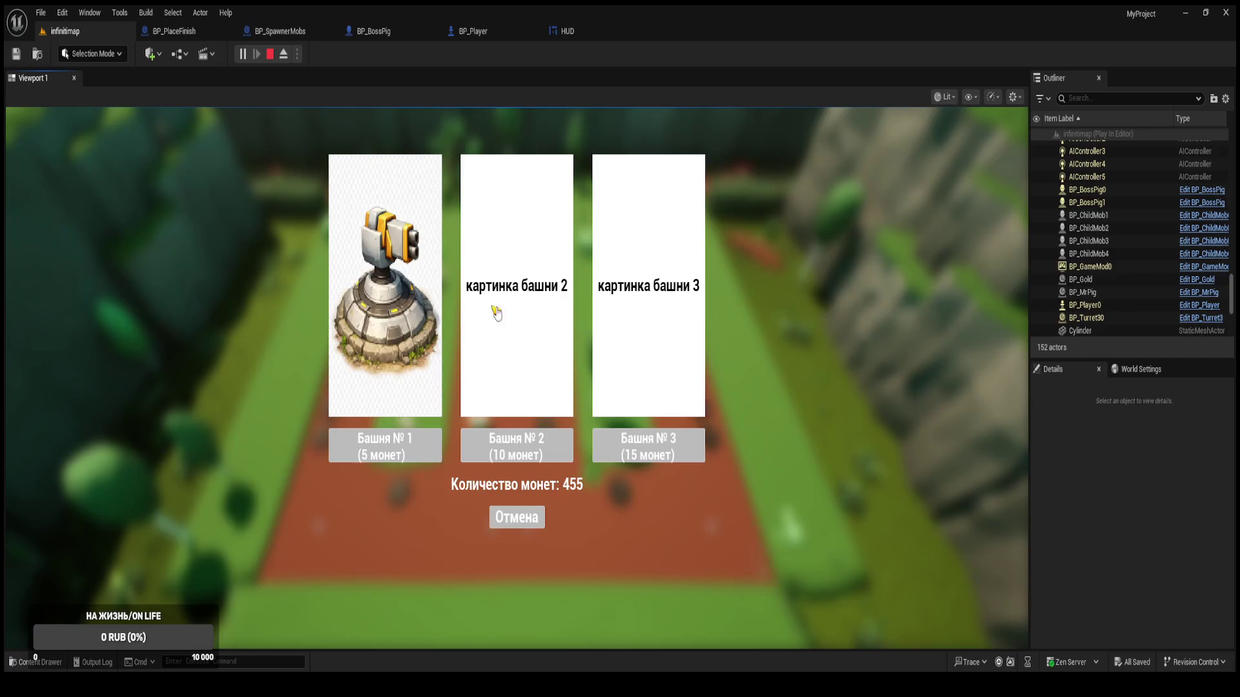
pyautogui.click(648, 441)
pyautogui.click(491, 275)
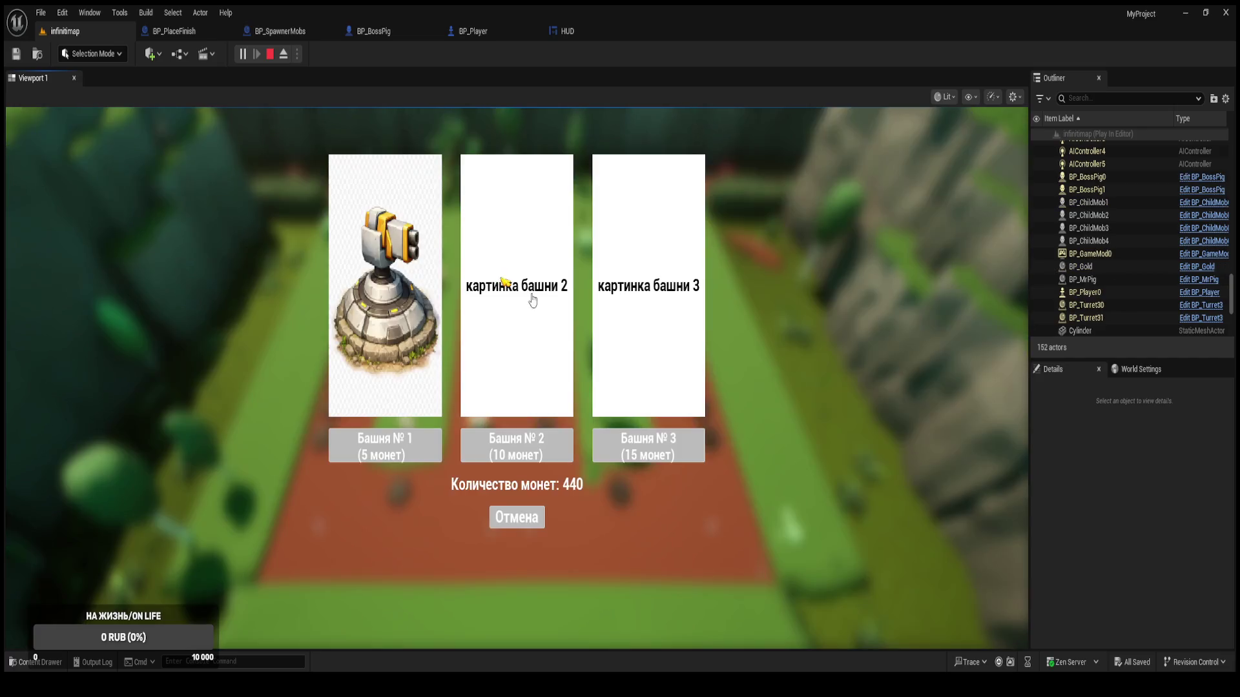
pyautogui.click(652, 446)
pyautogui.click(491, 248)
pyautogui.click(672, 455)
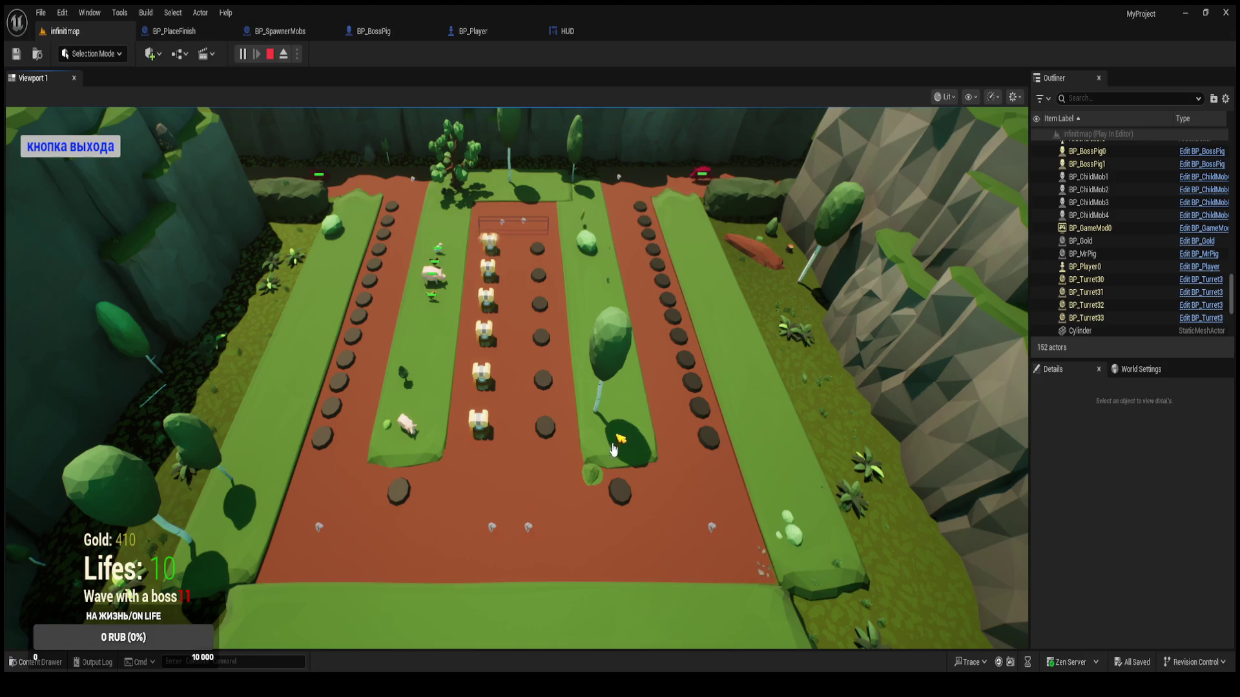
# Buy tower №3 for the remaining six empty slots in the middle lane.
pyautogui.click(546, 428)
pyautogui.click(643, 441)
pyautogui.click(544, 378)
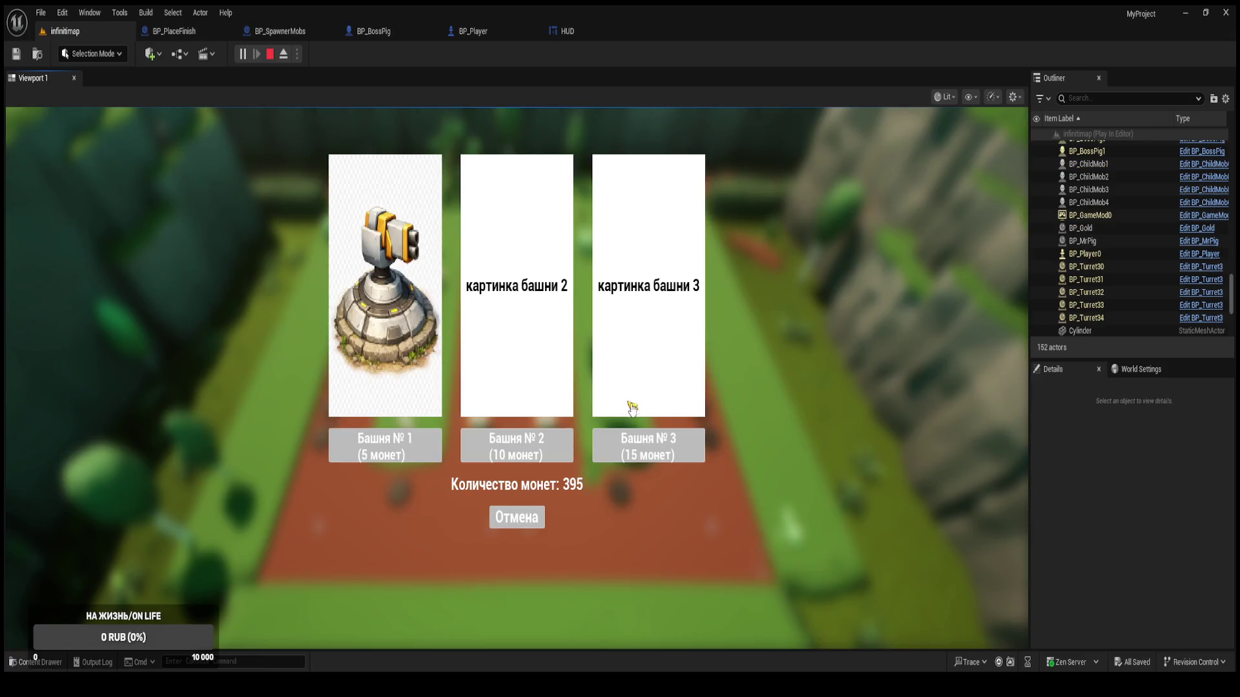
pyautogui.click(644, 442)
pyautogui.click(542, 337)
pyautogui.click(645, 444)
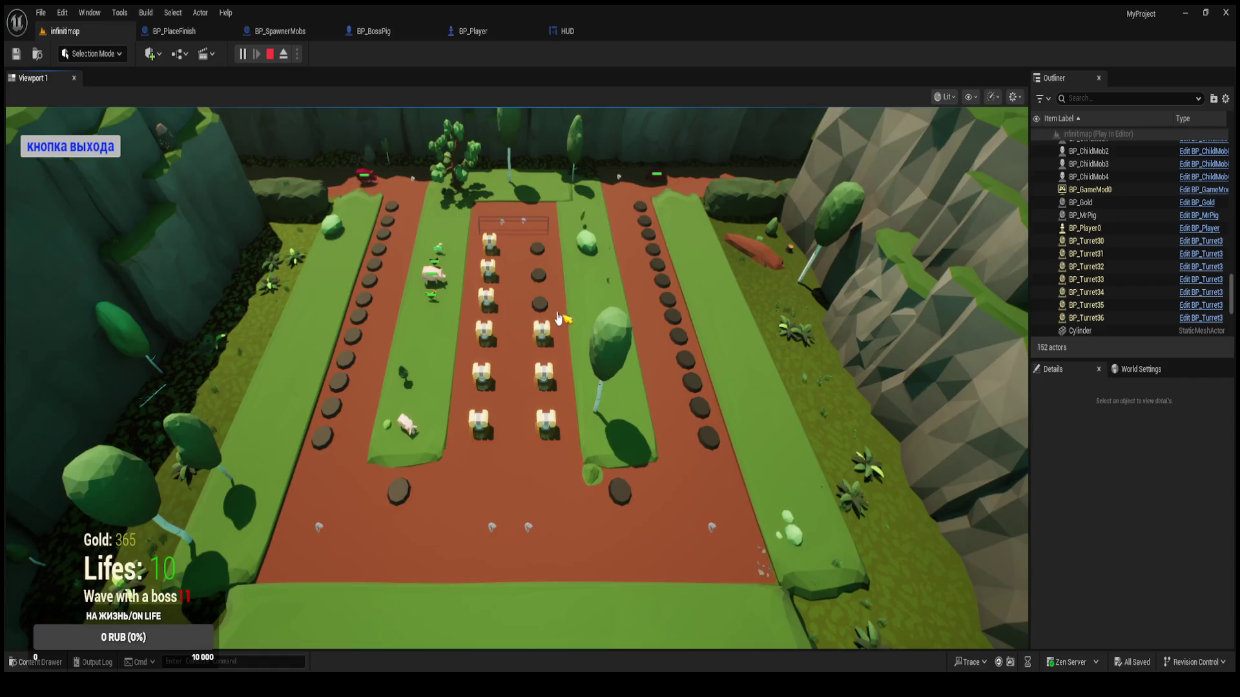
pyautogui.click(540, 307)
pyautogui.click(684, 446)
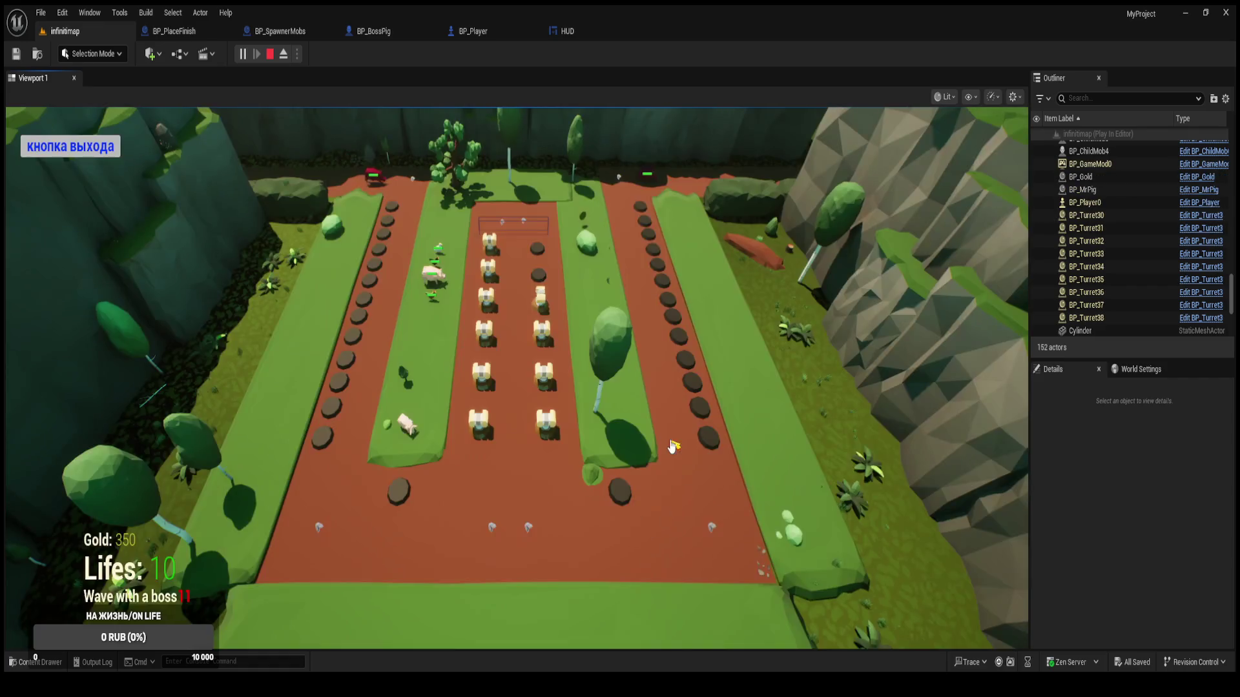
pyautogui.click(621, 401)
pyautogui.click(649, 446)
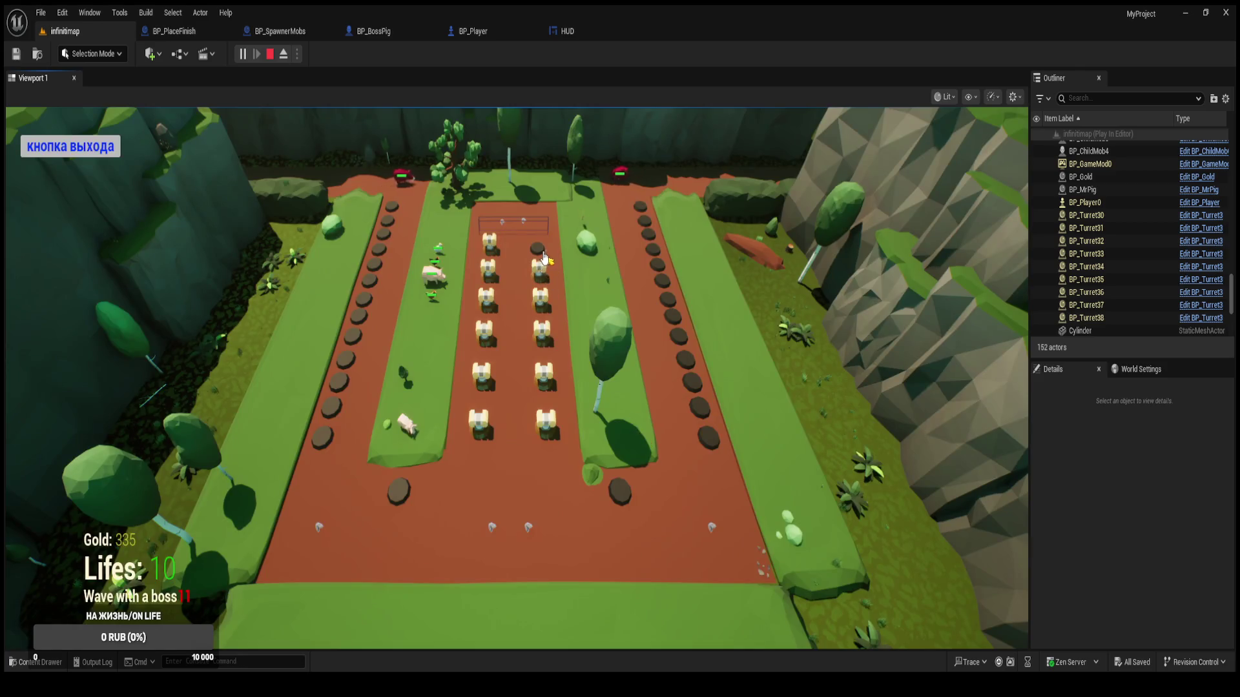
pyautogui.click(622, 401)
pyautogui.click(648, 446)
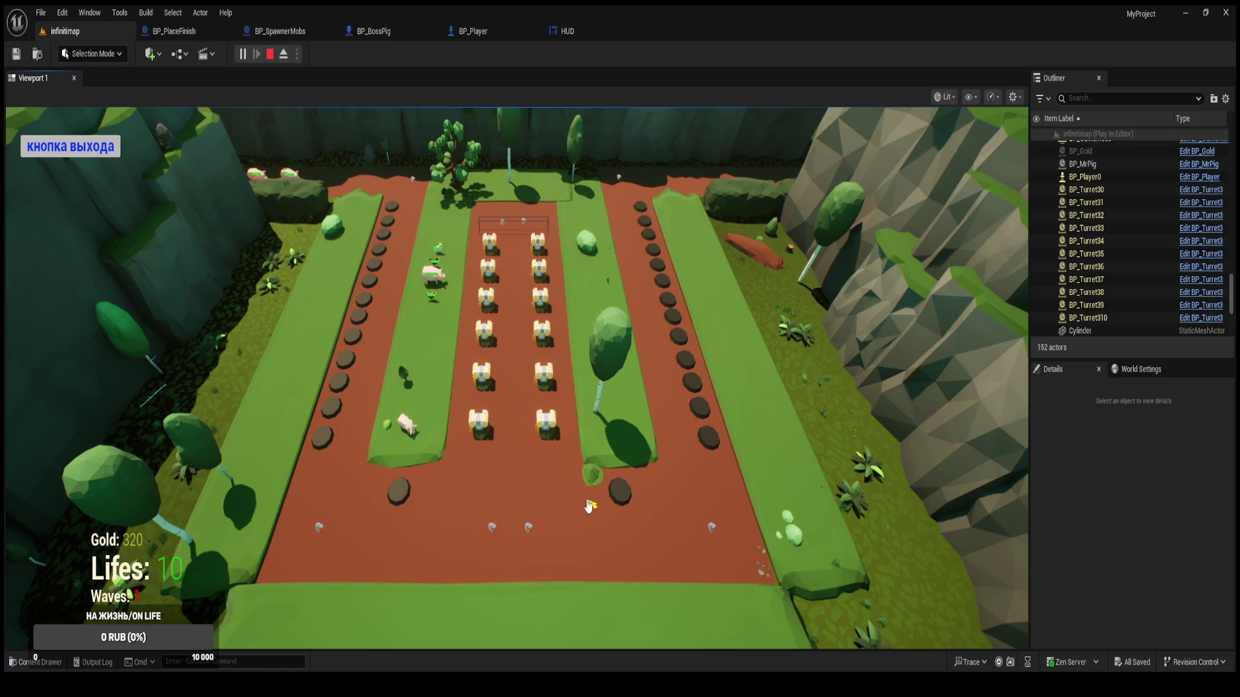
# Buy towers and 10-coin turrets on the left and right stones, then stop the play session.
pyautogui.click(398, 493)
pyautogui.click(388, 444)
pyautogui.click(620, 492)
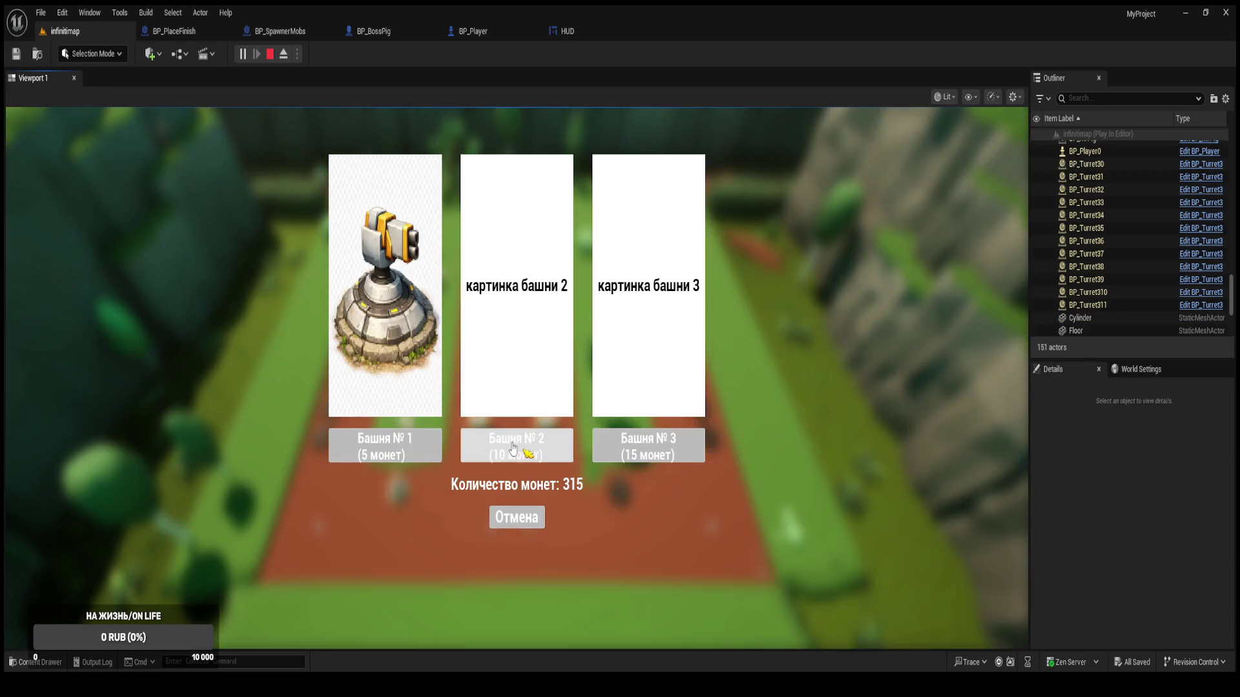
pyautogui.click(439, 449)
pyautogui.click(711, 438)
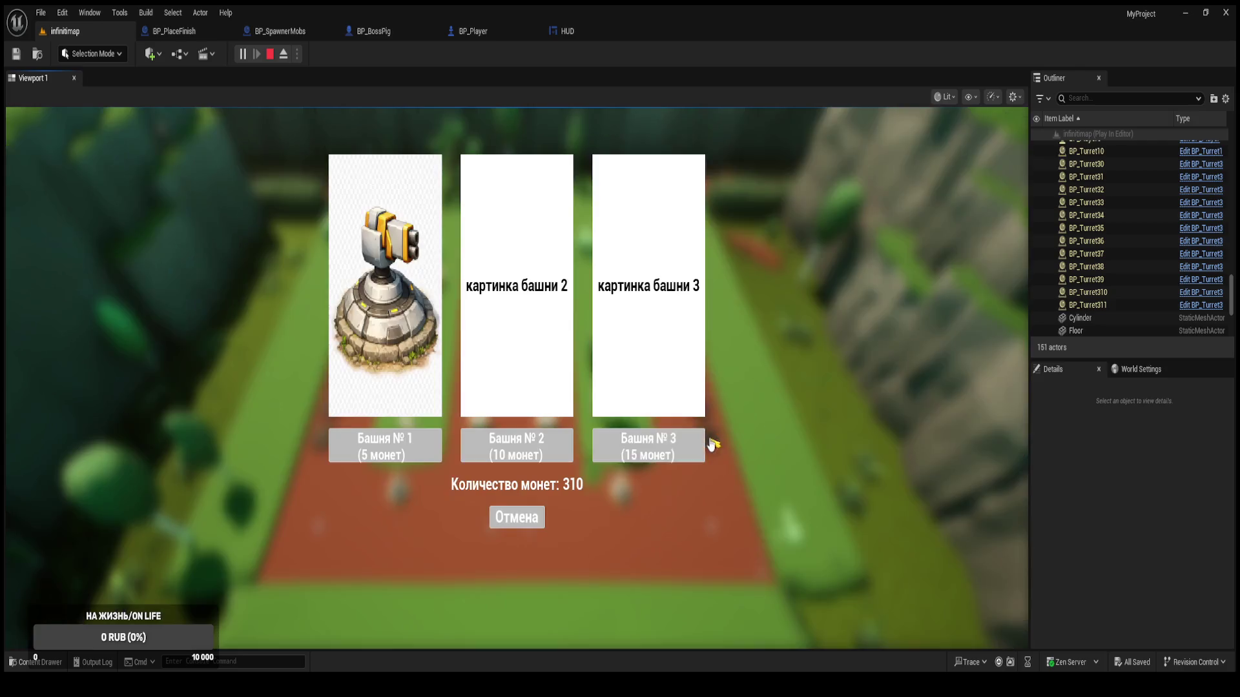
pyautogui.click(549, 442)
pyautogui.click(323, 438)
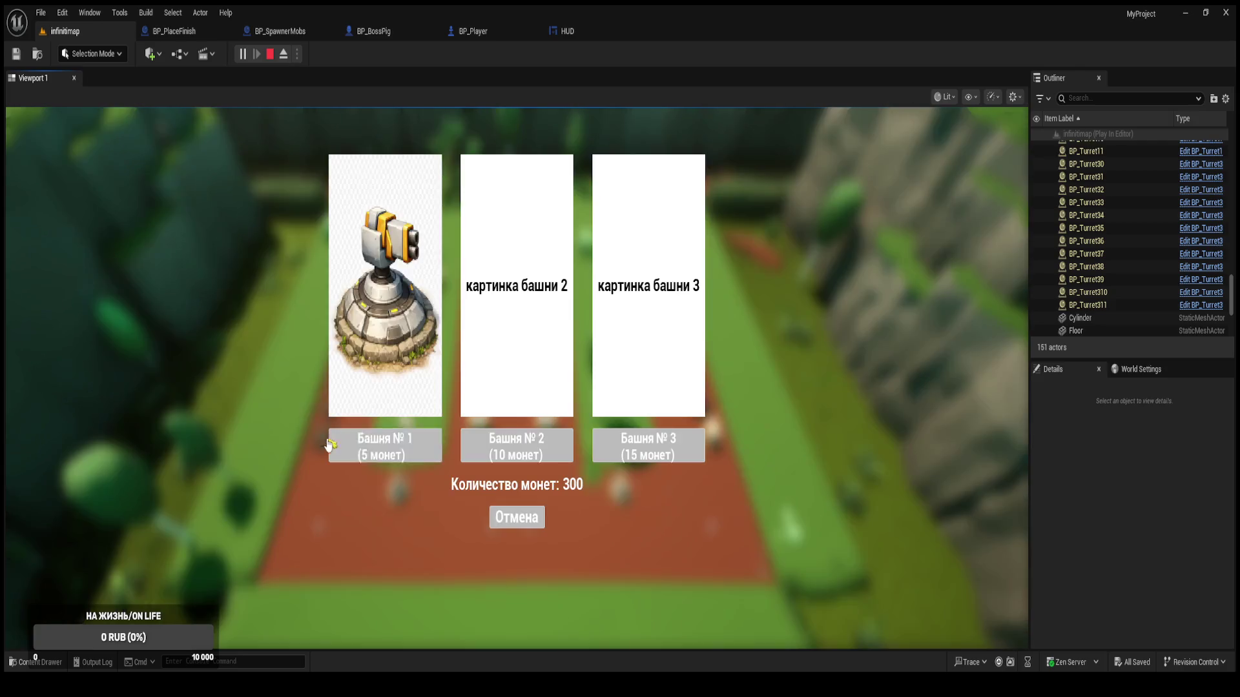
pyautogui.click(516, 445)
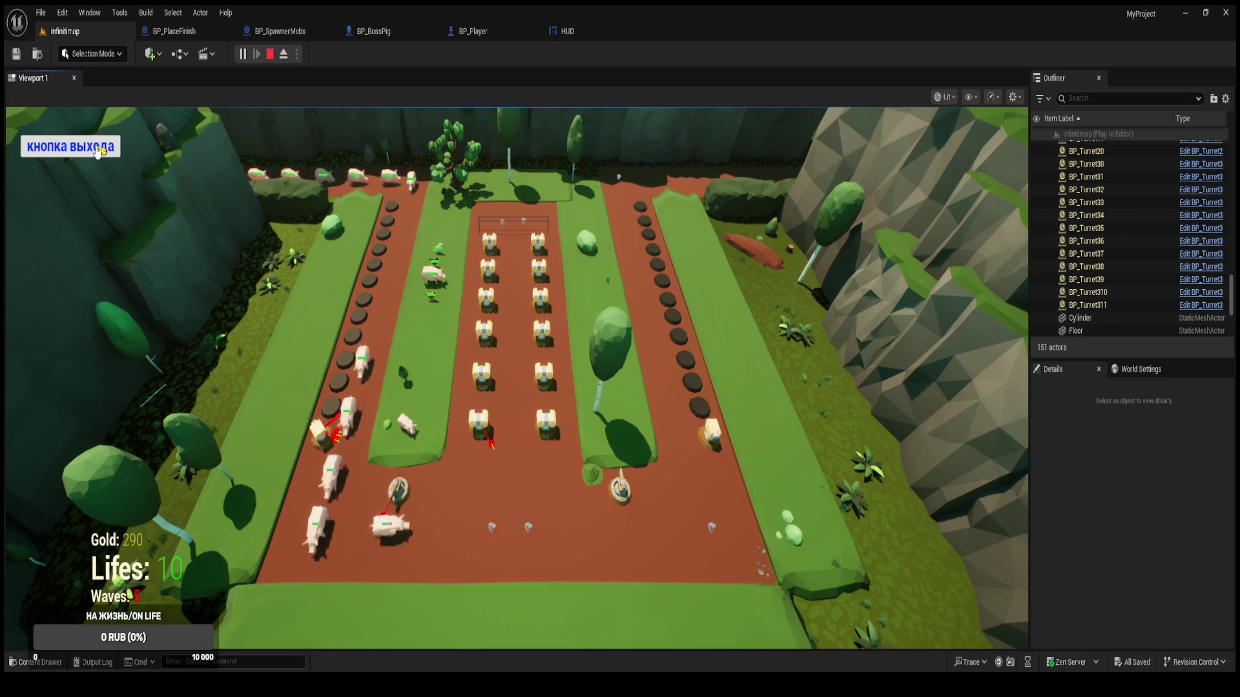
pyautogui.click(97, 152)
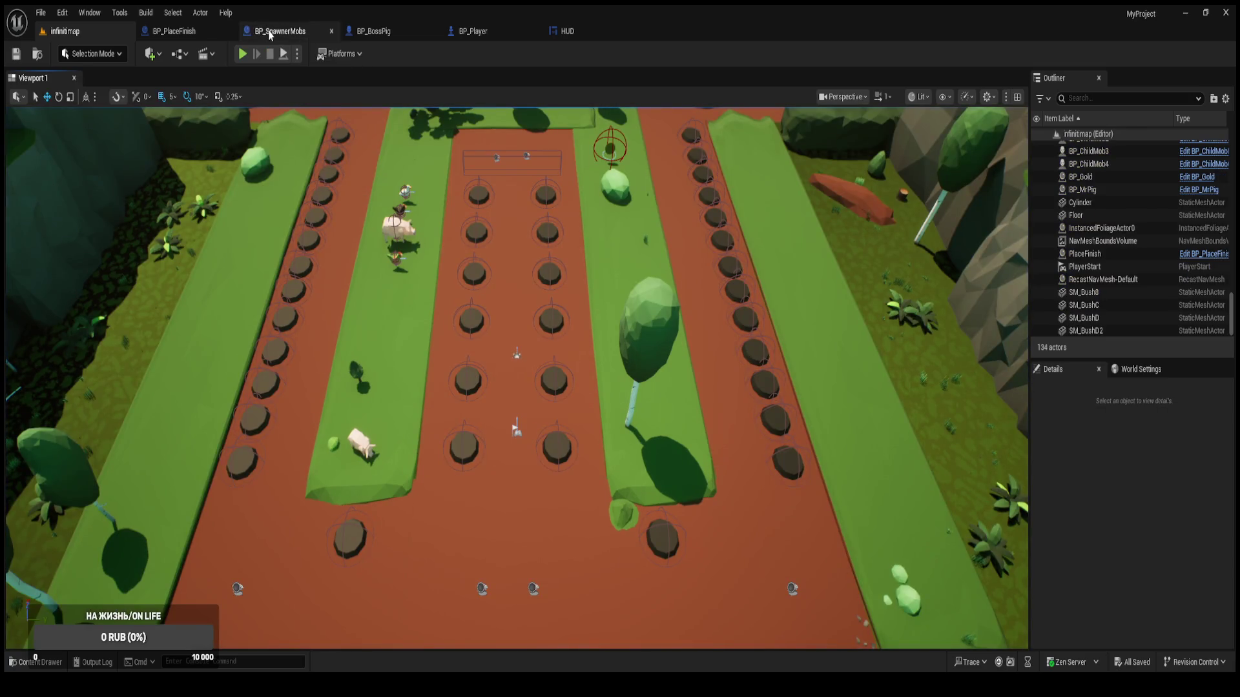
# Set BP_SpawnerMobs' WavesCount default value to 0 and compile.
pyautogui.click(284, 36)
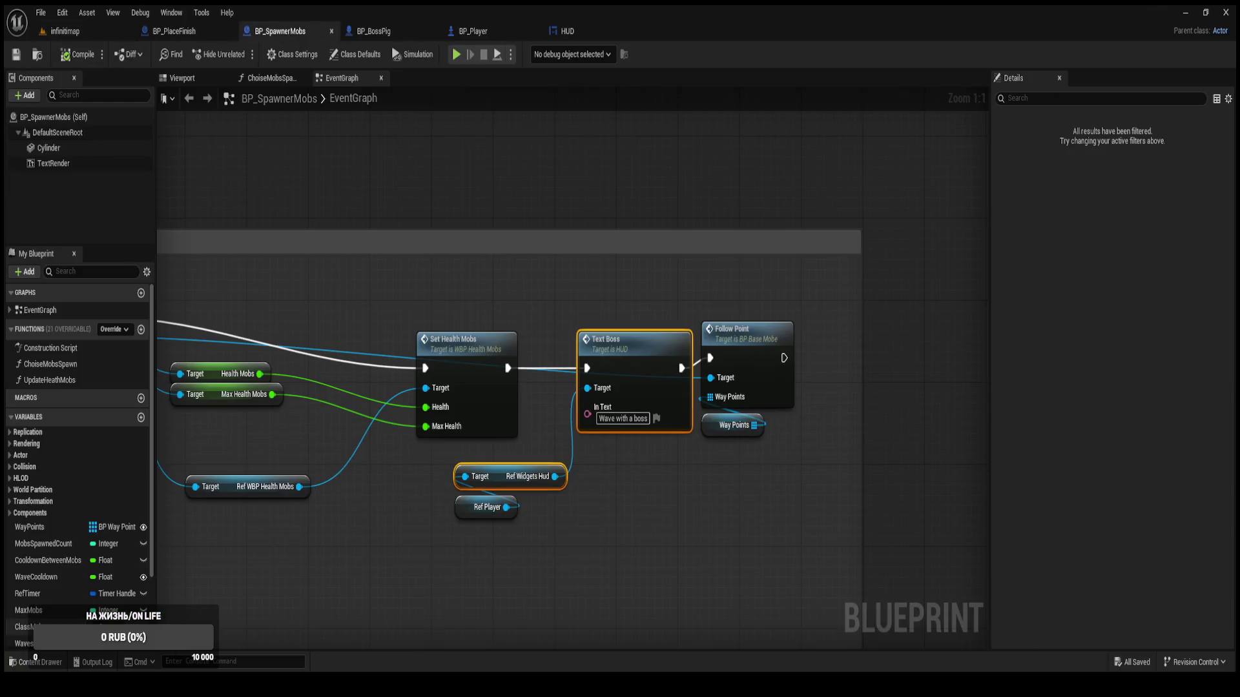
pyautogui.click(24, 643)
pyautogui.click(1173, 447)
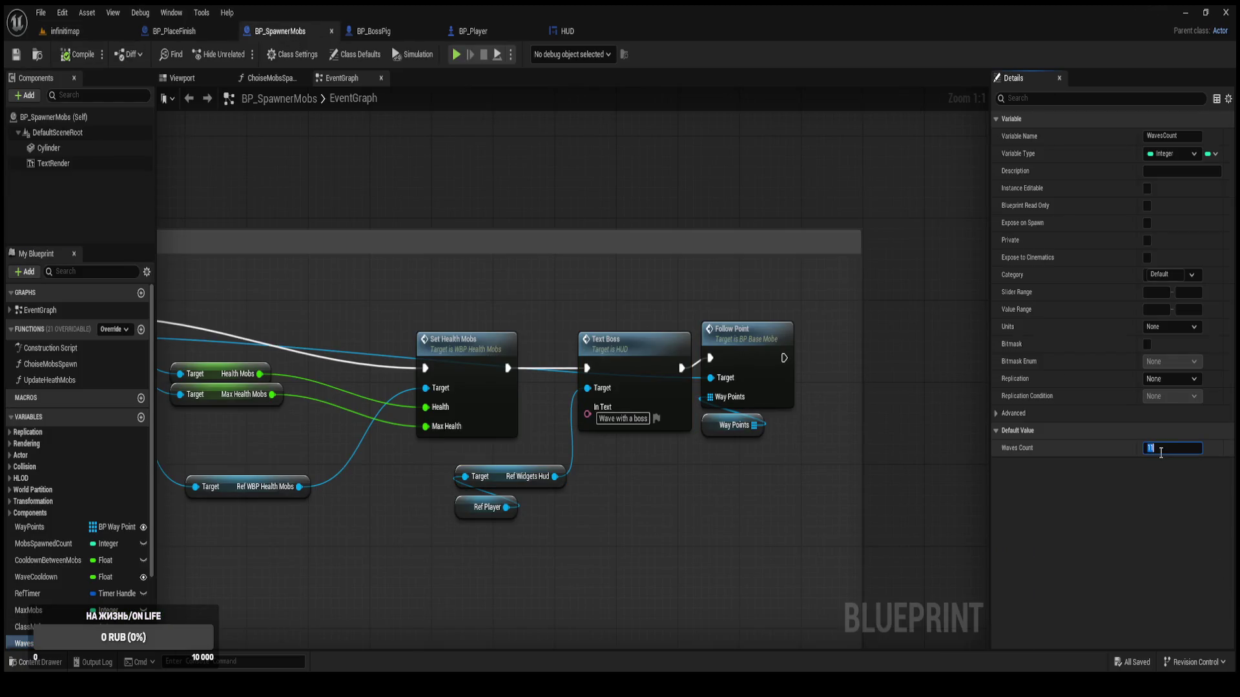
pyautogui.write('0')
pyautogui.press('Return')
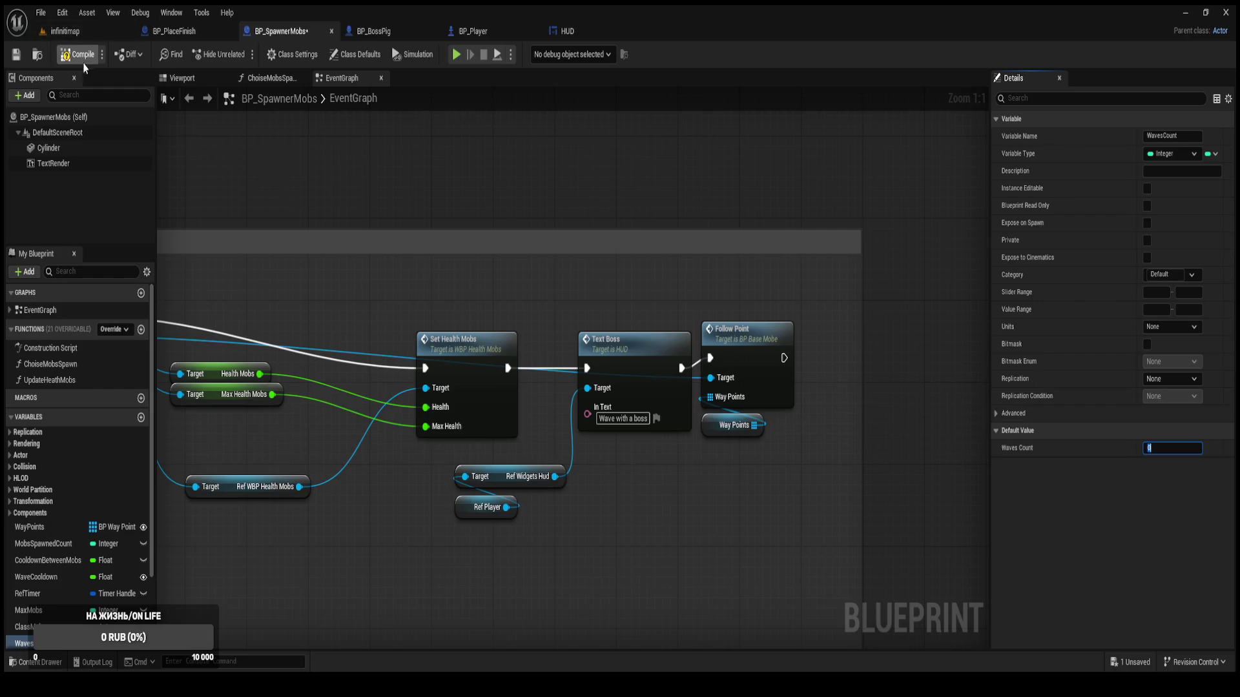
pyautogui.click(84, 55)
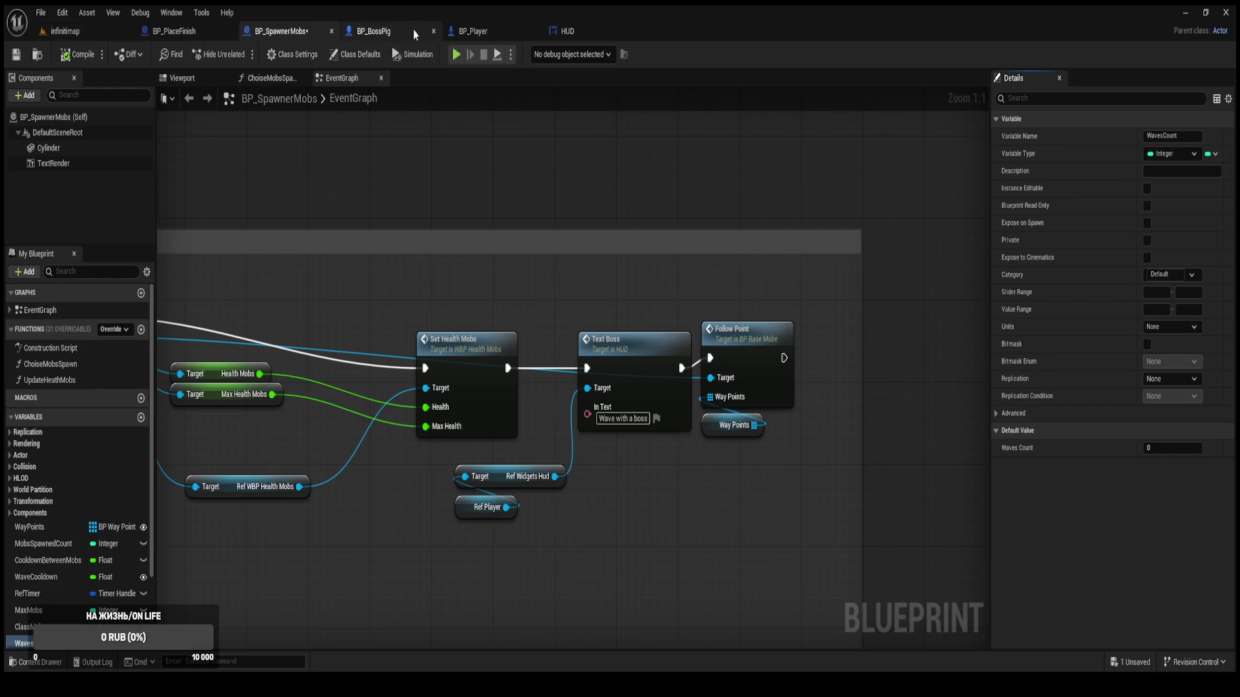
# Switch to BP_BossPig and select its Get Actor Of Class node among the wave setup nodes.
pyautogui.click(404, 32)
pyautogui.click(487, 32)
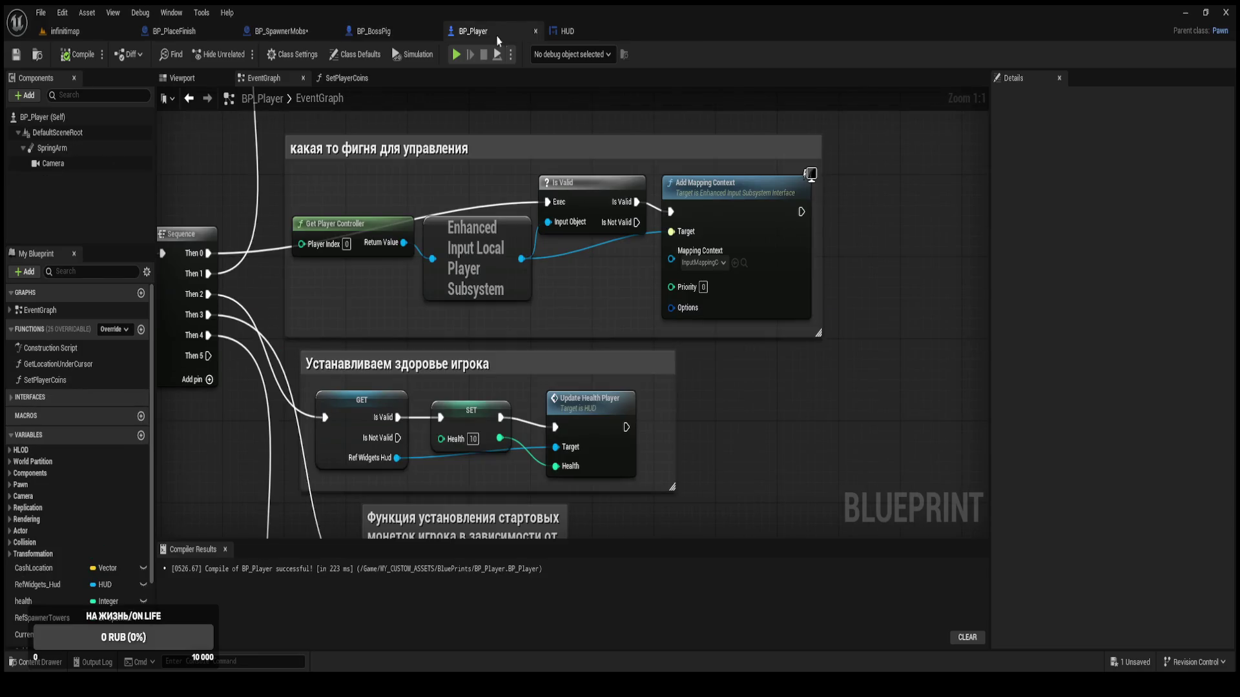
pyautogui.click(587, 33)
pyautogui.click(478, 32)
pyautogui.click(384, 31)
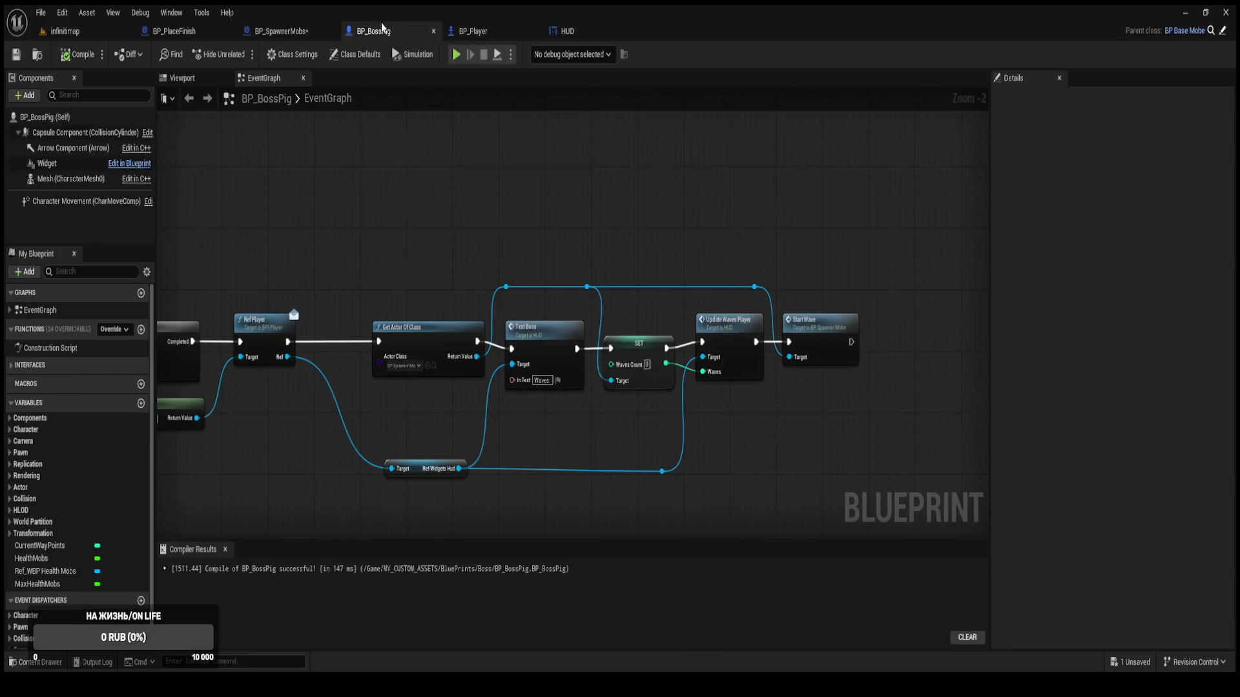
pyautogui.click(292, 33)
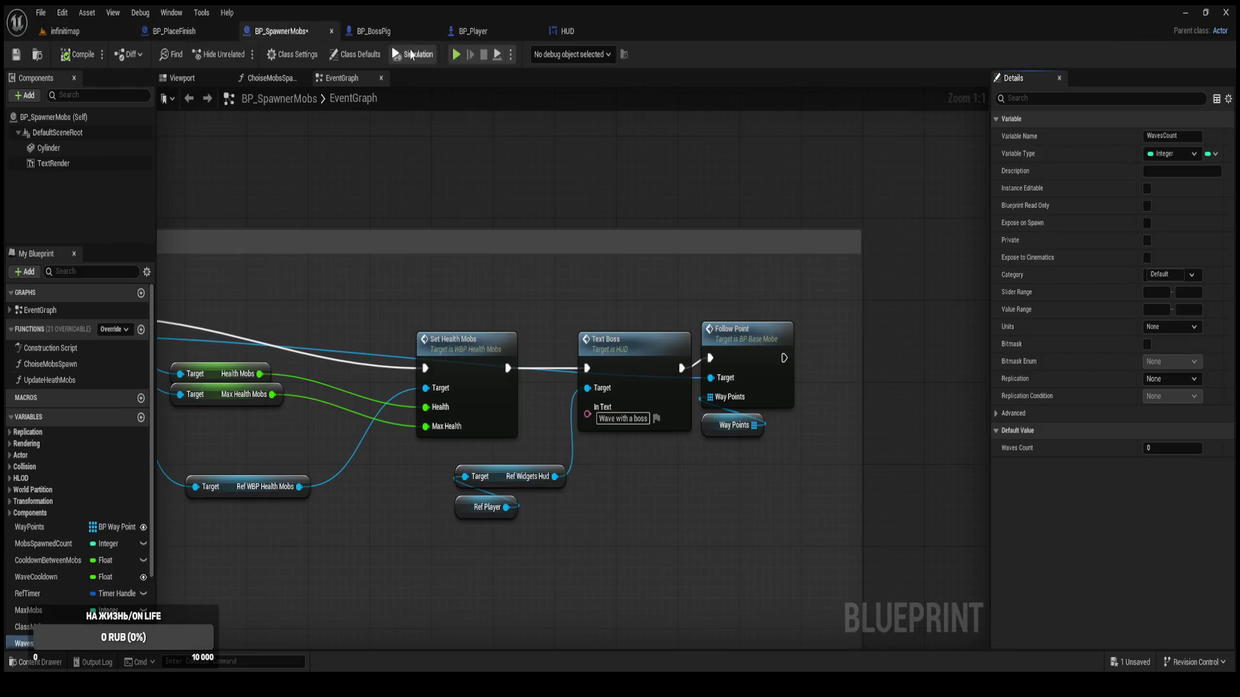
pyautogui.click(378, 31)
pyautogui.scroll(-2, 437, 271)
pyautogui.scroll(2, 618, 285)
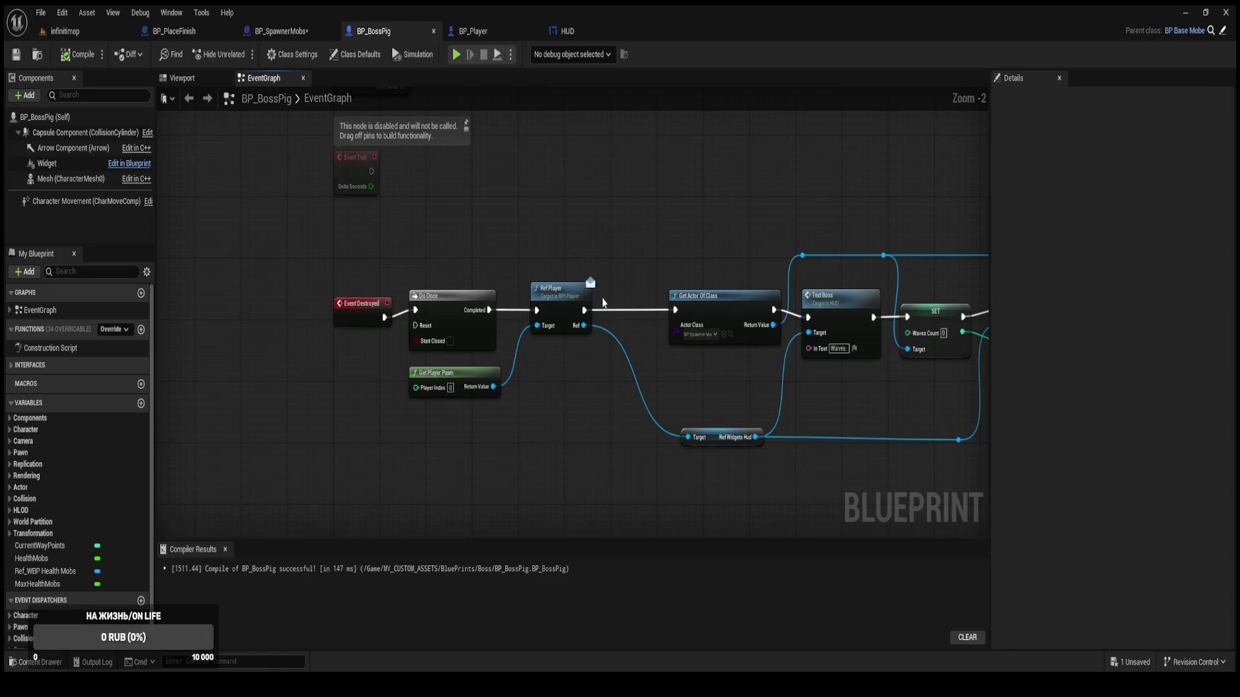
pyautogui.moveTo(529, 359); pyautogui.dragTo(412, 332)
pyautogui.click(580, 282)
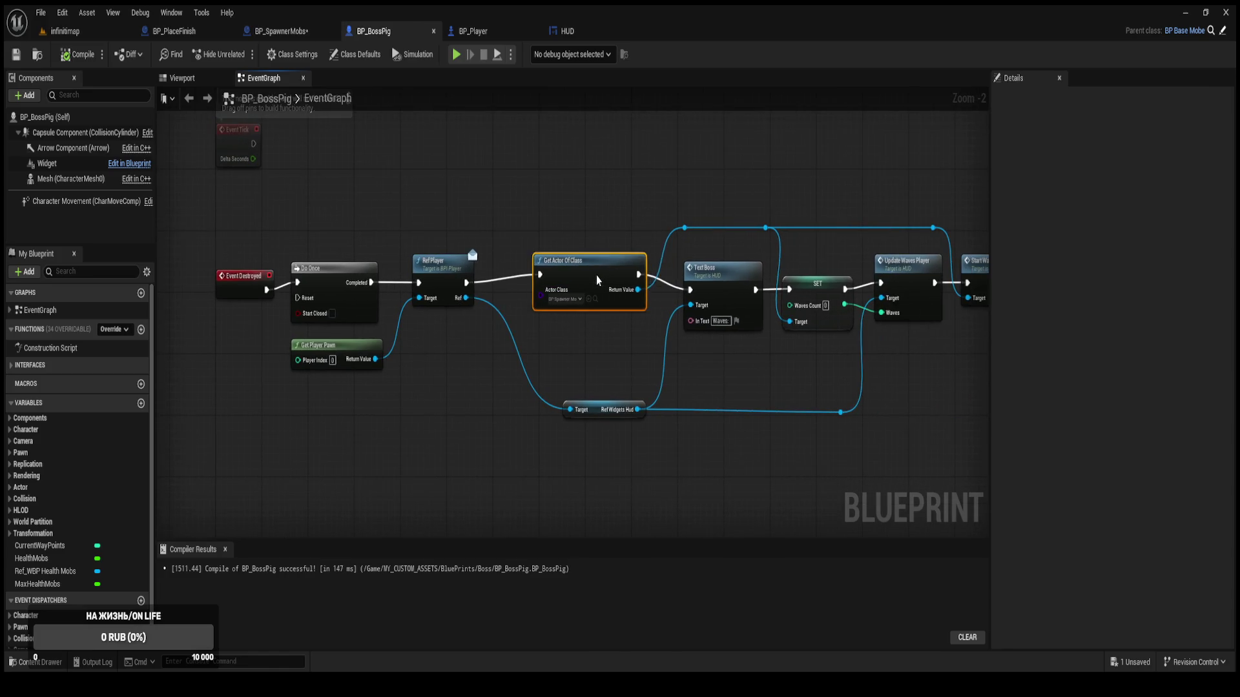
pyautogui.scroll(2, 555, 309)
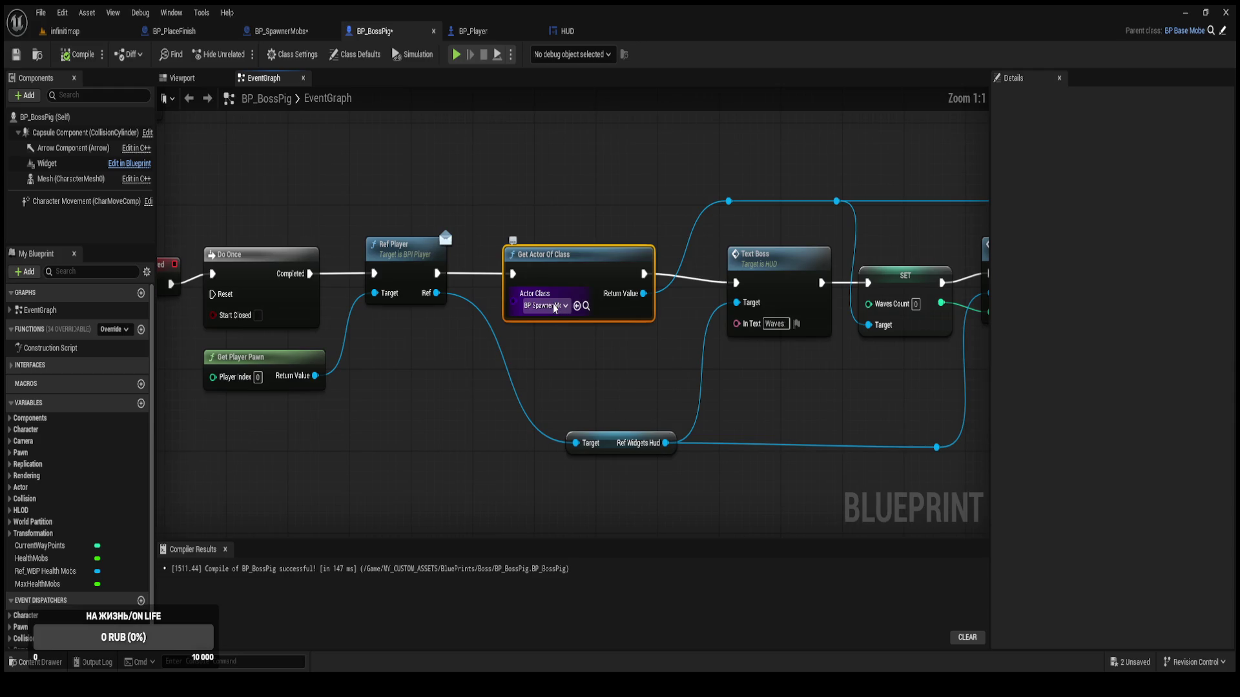
# From Ref Player's execution pin, add a Get All Actors Of Class node feeding a For Each Loop.
pyautogui.moveTo(612, 341); pyautogui.dragTo(330, 302)
pyautogui.moveTo(182, 236)
pyautogui.mouseDown()
pyautogui.moveTo(328, 253)
pyautogui.moveTo(406, 157)
pyautogui.moveTo(348, 186)
pyautogui.moveTo(506, 204)
pyautogui.mouseUp()
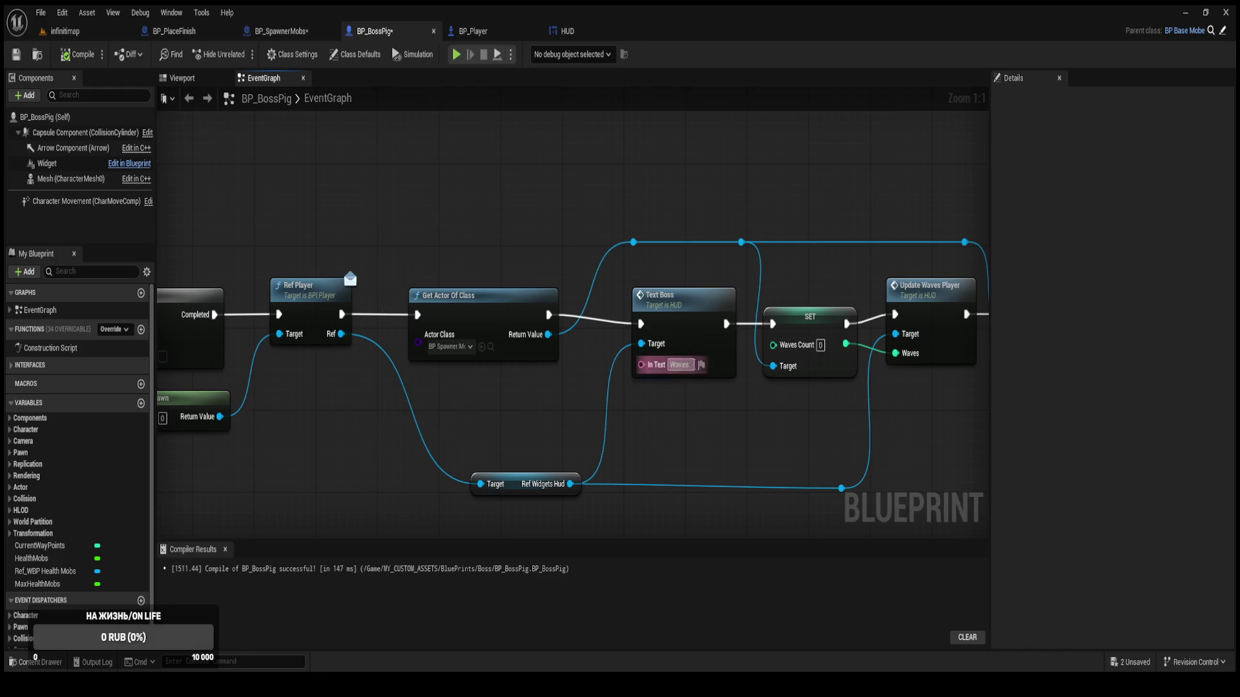
pyautogui.moveTo(804, 430)
pyautogui.mouseDown()
pyautogui.moveTo(767, 409)
pyautogui.moveTo(672, 397)
pyautogui.mouseUp()
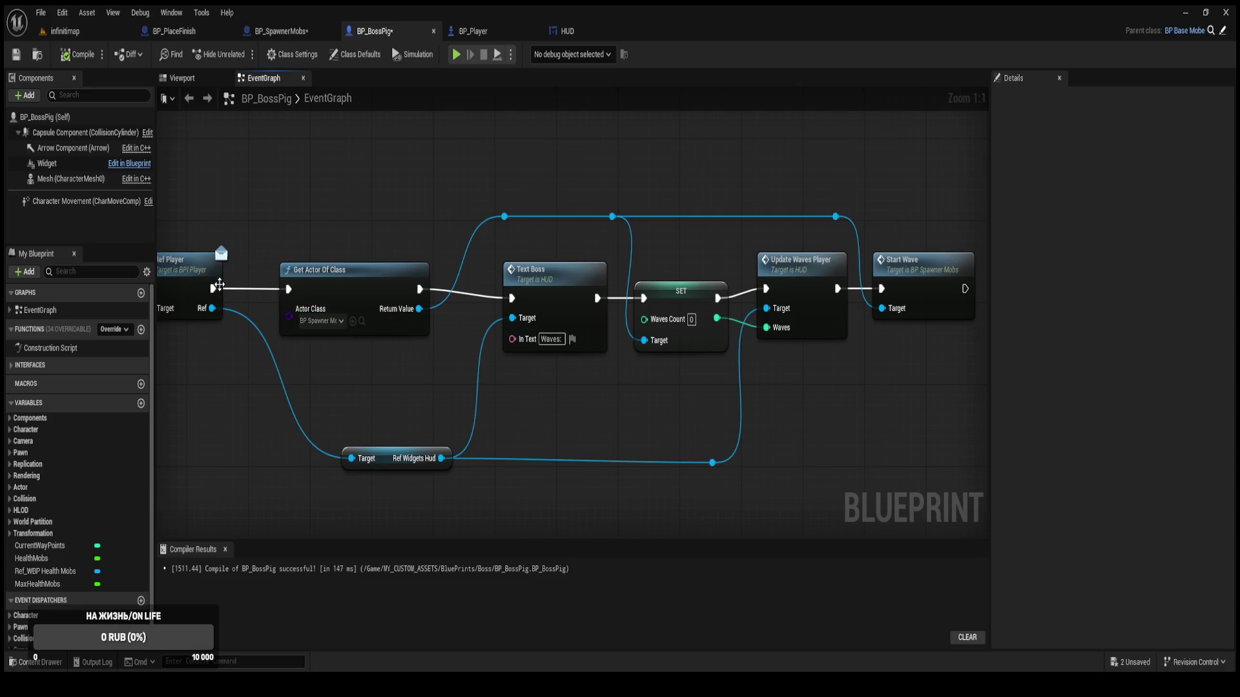
pyautogui.moveTo(219, 284); pyautogui.dragTo(262, 240)
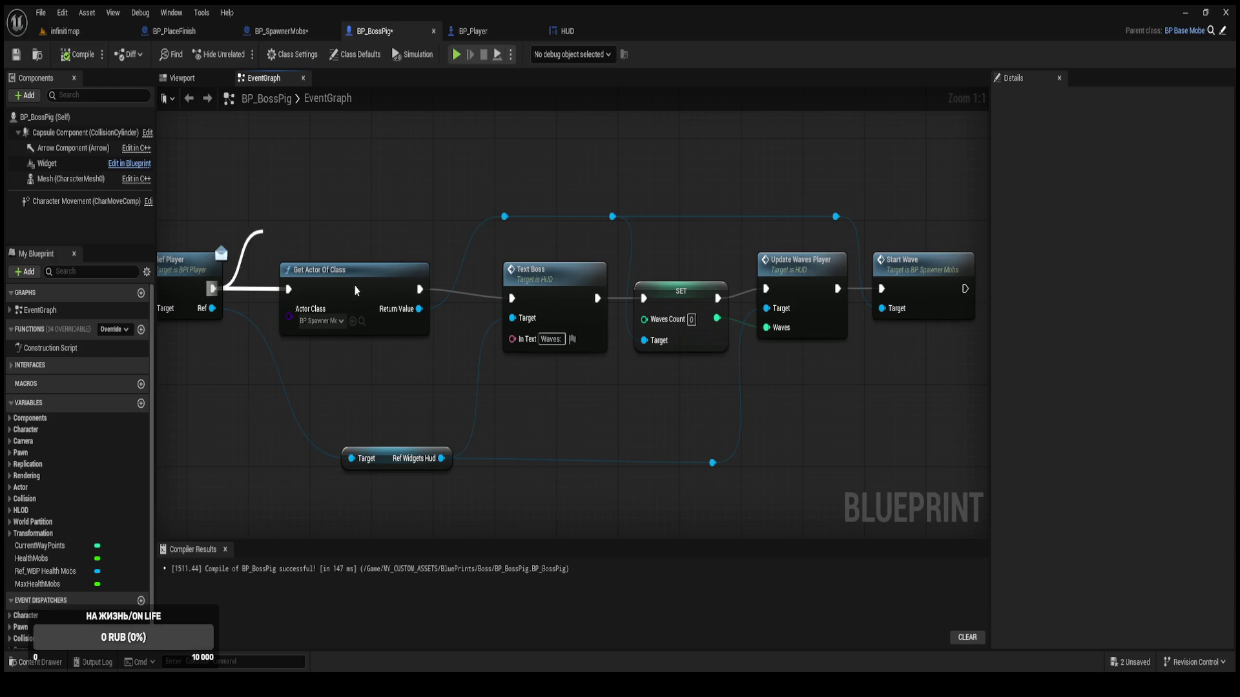
pyautogui.moveTo(341, 243)
pyautogui.mouseDown()
pyautogui.moveTo(396, 196)
pyautogui.moveTo(381, 185)
pyautogui.mouseUp()
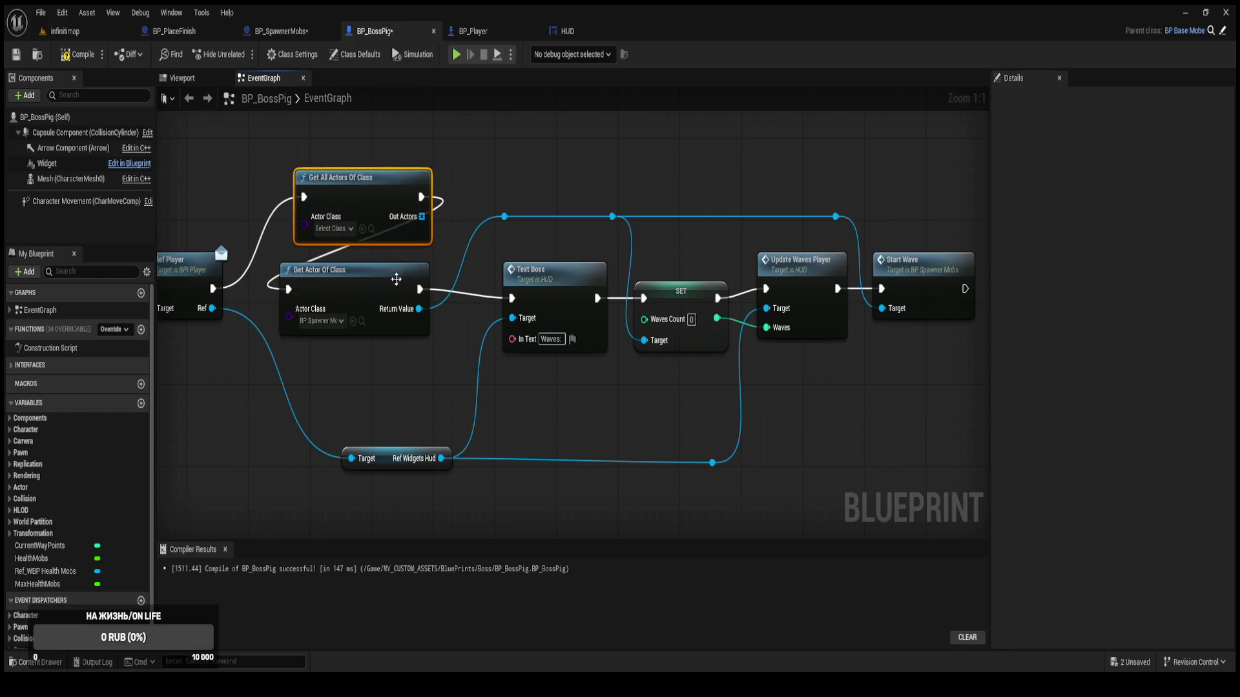
pyautogui.moveTo(513, 224); pyautogui.dragTo(459, 270)
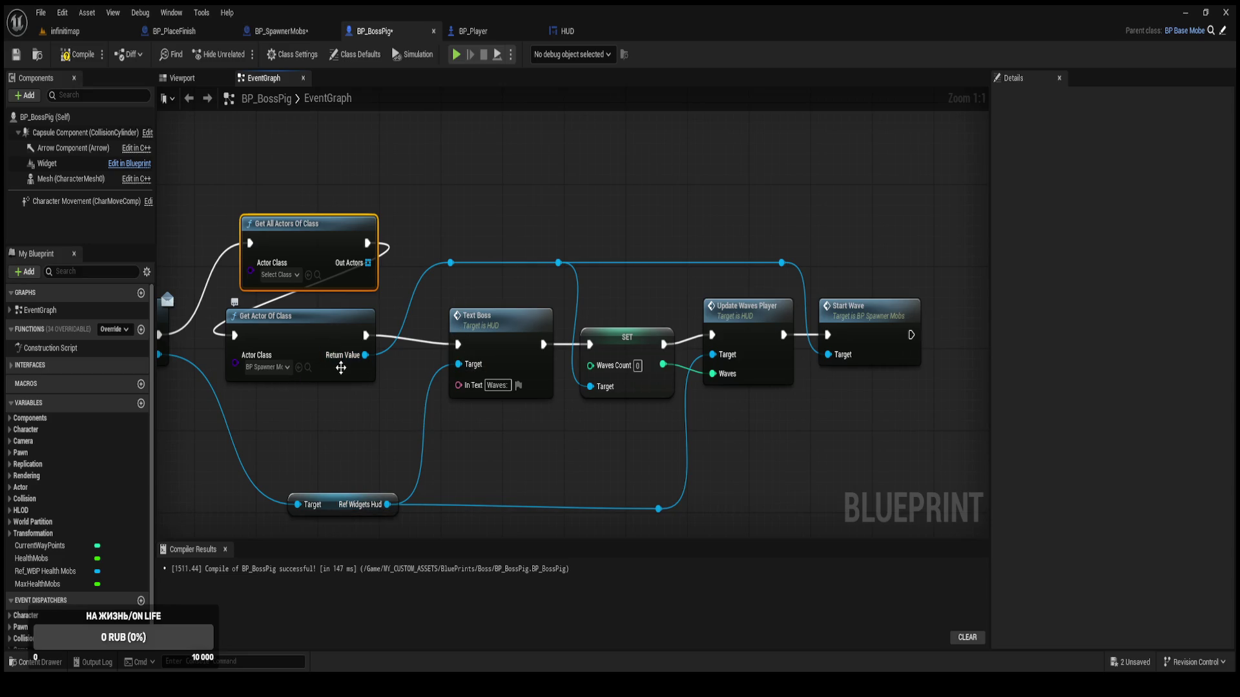
pyautogui.moveTo(233, 335); pyautogui.dragTo(345, 335)
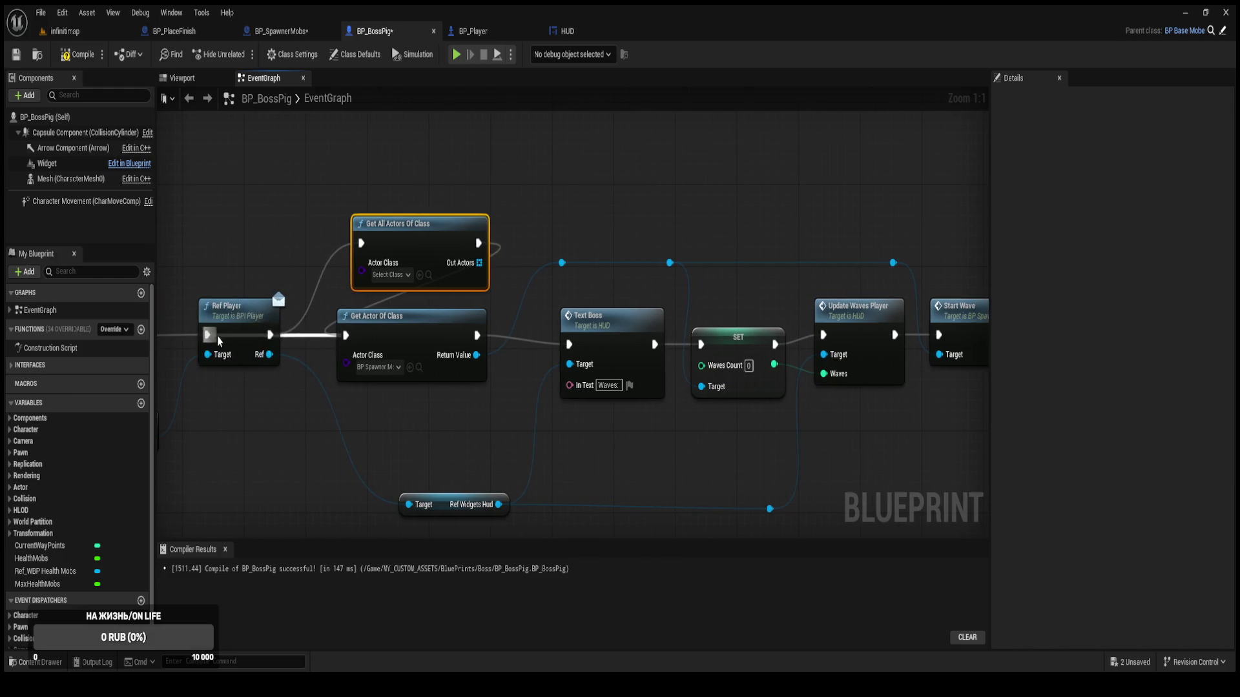
pyautogui.click(286, 226)
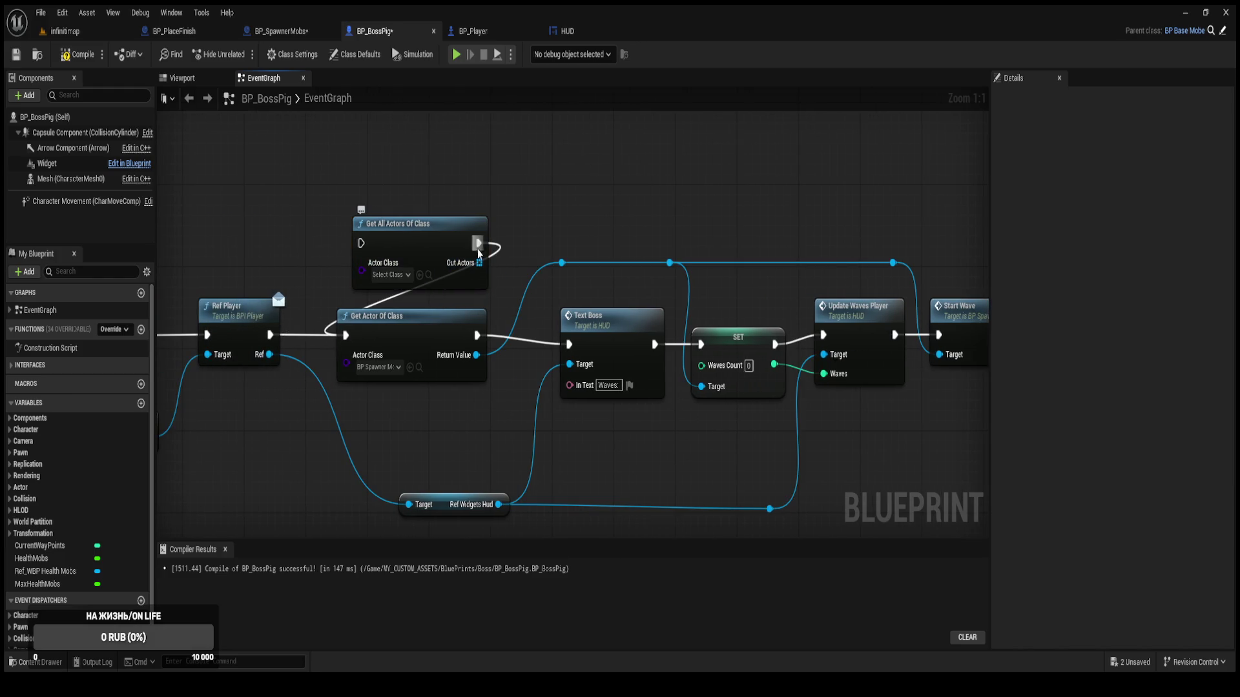
pyautogui.moveTo(477, 247)
pyautogui.mouseDown()
pyautogui.moveTo(478, 183)
pyautogui.moveTo(569, 152)
pyautogui.mouseUp()
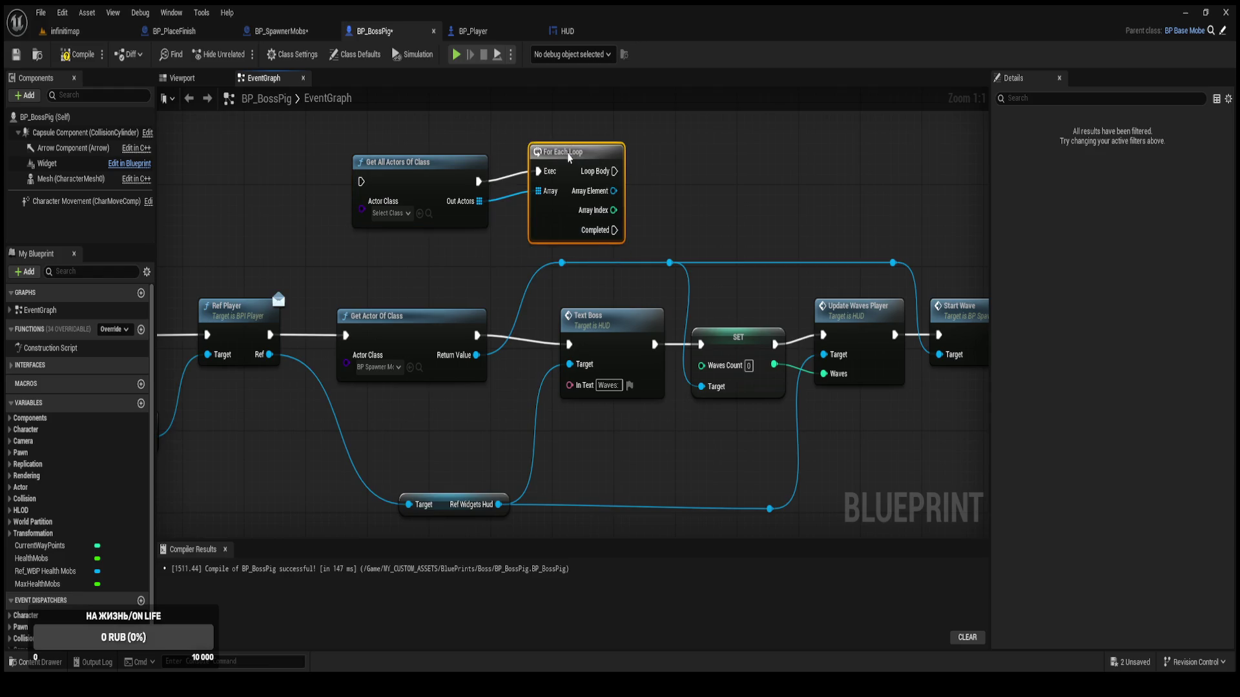
# Wire the loop's Completed to SET and call BPI Mobs Ref Self on each Array Element.
pyautogui.moveTo(685, 165); pyautogui.dragTo(589, 184)
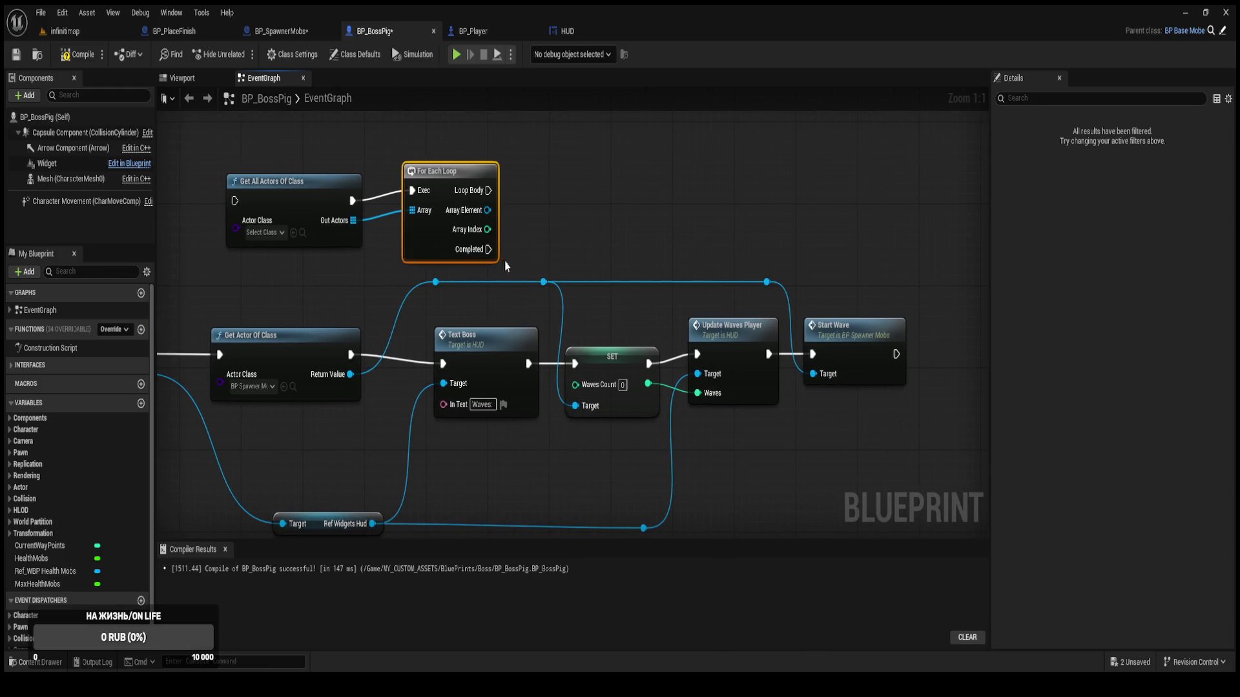
pyautogui.moveTo(488, 249)
pyautogui.mouseDown()
pyautogui.moveTo(572, 305)
pyautogui.moveTo(576, 364)
pyautogui.mouseUp()
pyautogui.moveTo(489, 218)
pyautogui.mouseDown()
pyautogui.moveTo(440, 286)
pyautogui.moveTo(576, 280)
pyautogui.moveTo(548, 287)
pyautogui.moveTo(548, 204)
pyautogui.mouseUp()
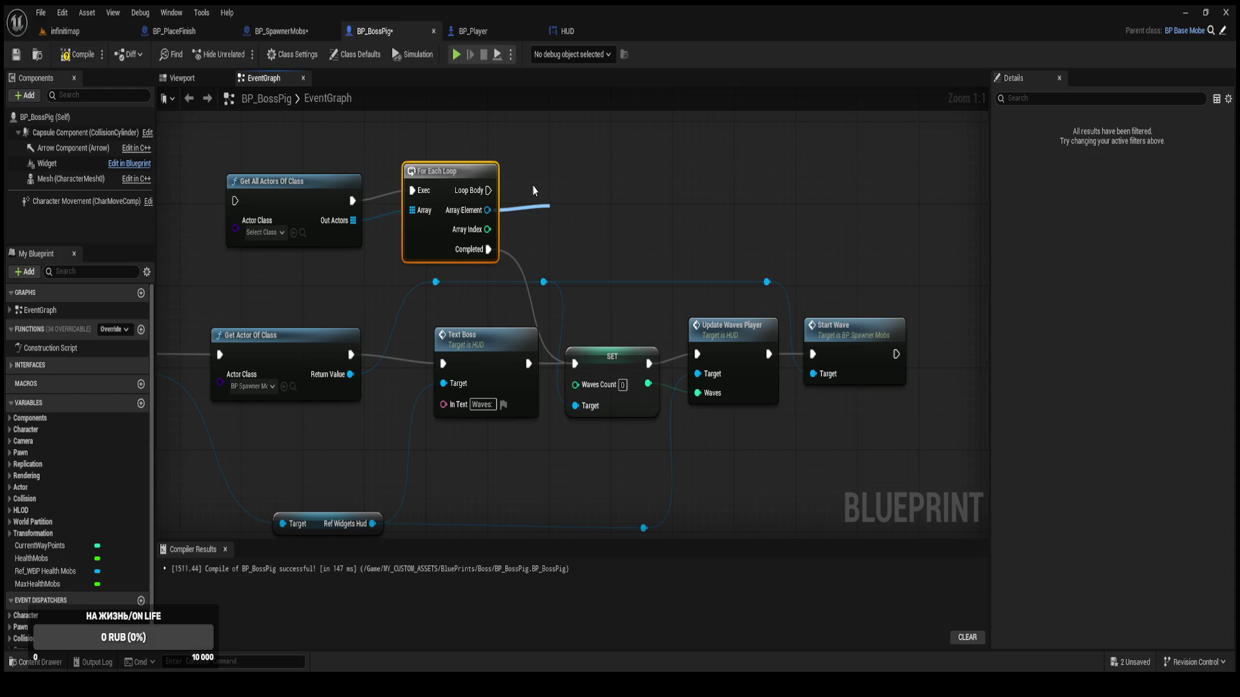
pyautogui.click(599, 312)
pyautogui.moveTo(582, 210); pyautogui.dragTo(581, 169)
pyautogui.moveTo(489, 190)
pyautogui.mouseDown()
pyautogui.moveTo(578, 208)
pyautogui.moveTo(558, 200)
pyautogui.mouseUp()
pyautogui.moveTo(585, 202); pyautogui.dragTo(585, 192)
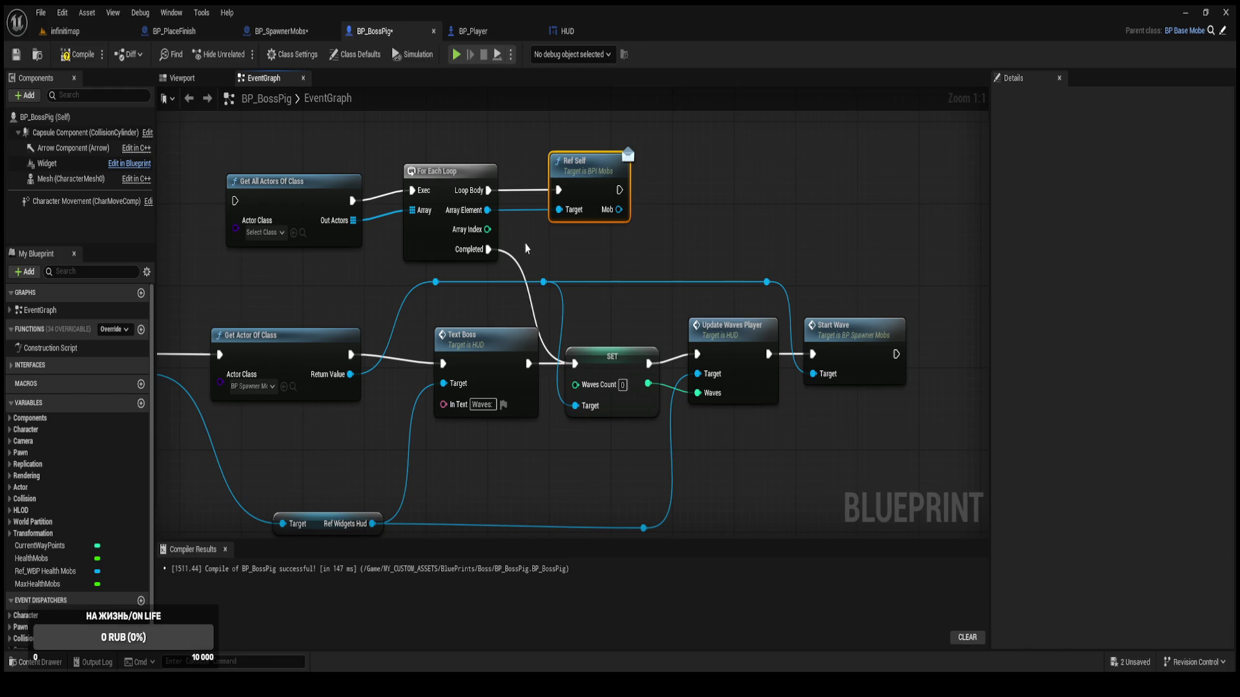
pyautogui.moveTo(509, 243); pyautogui.dragTo(271, 144)
# Move the three loop nodes up and set Get All Actors Of Class to BP_SpawnerMobs.
pyautogui.keyDown('ctrl'); pyautogui.click(592, 199); pyautogui.keyUp('ctrl')
pyautogui.moveTo(591, 199); pyautogui.dragTo(576, 158)
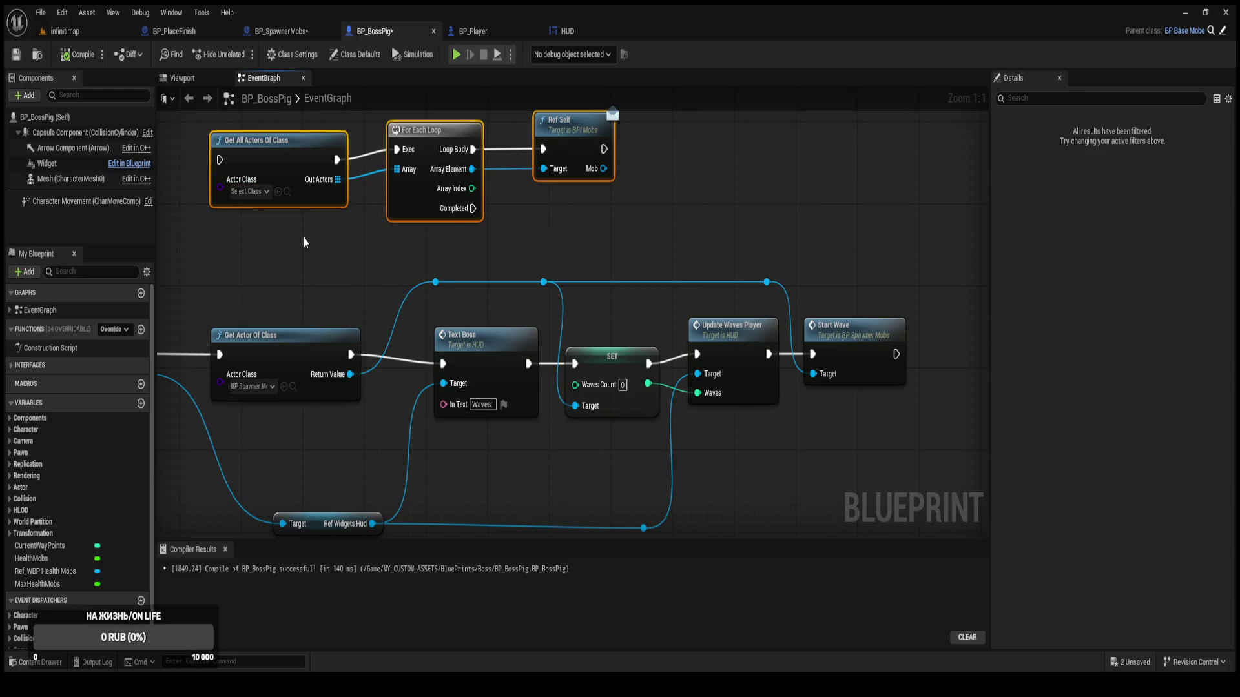
pyautogui.hotkey('ctrl', 'z')
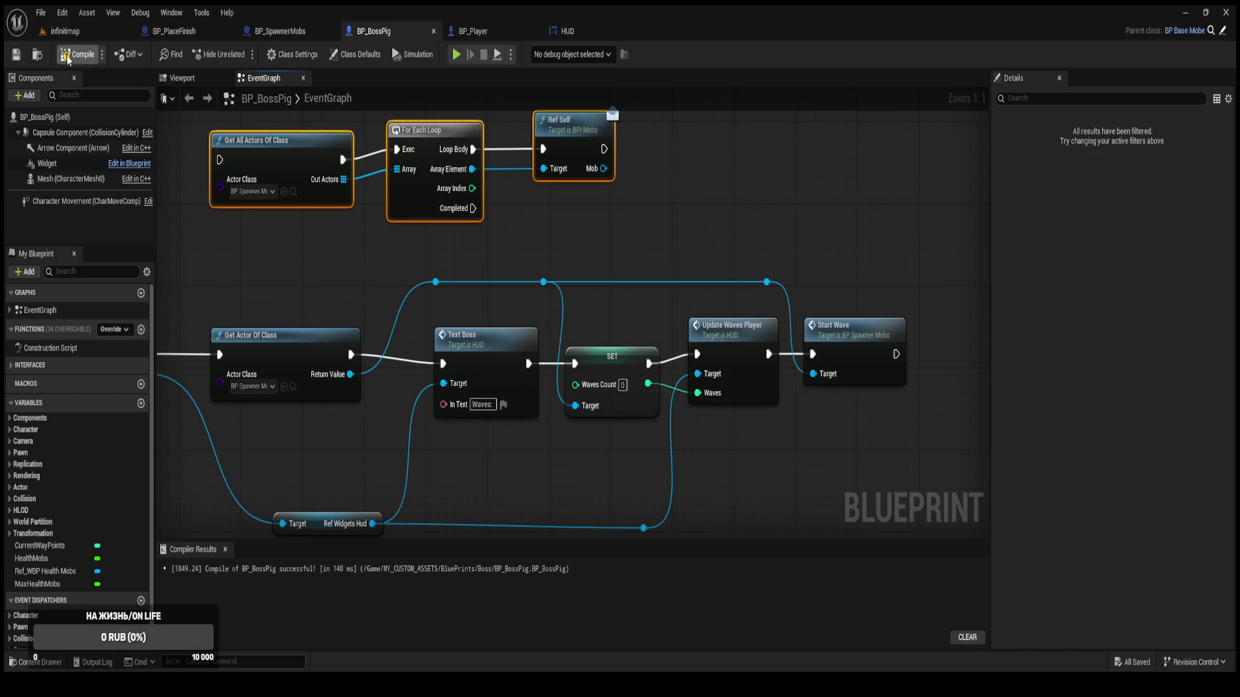
# Play-test the infinitimap level several times to check the HUD's Gold 500, Lifes 10 and Waves lines.
pyautogui.click(68, 31)
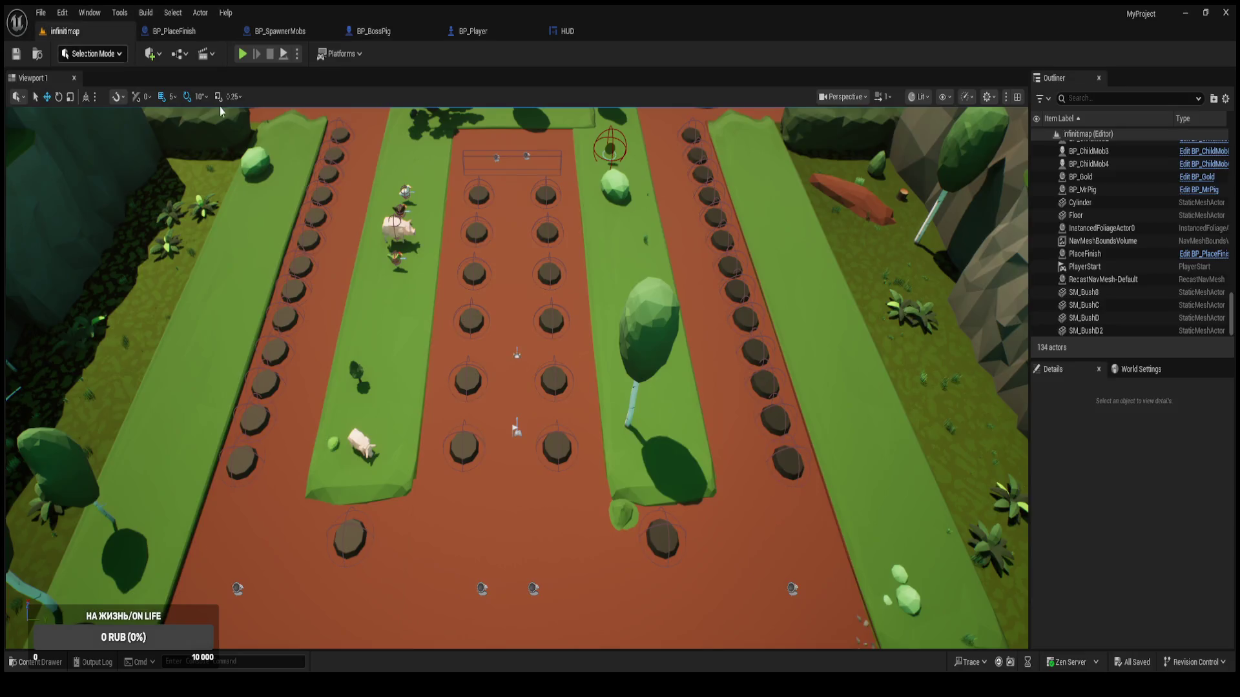
pyautogui.click(242, 53)
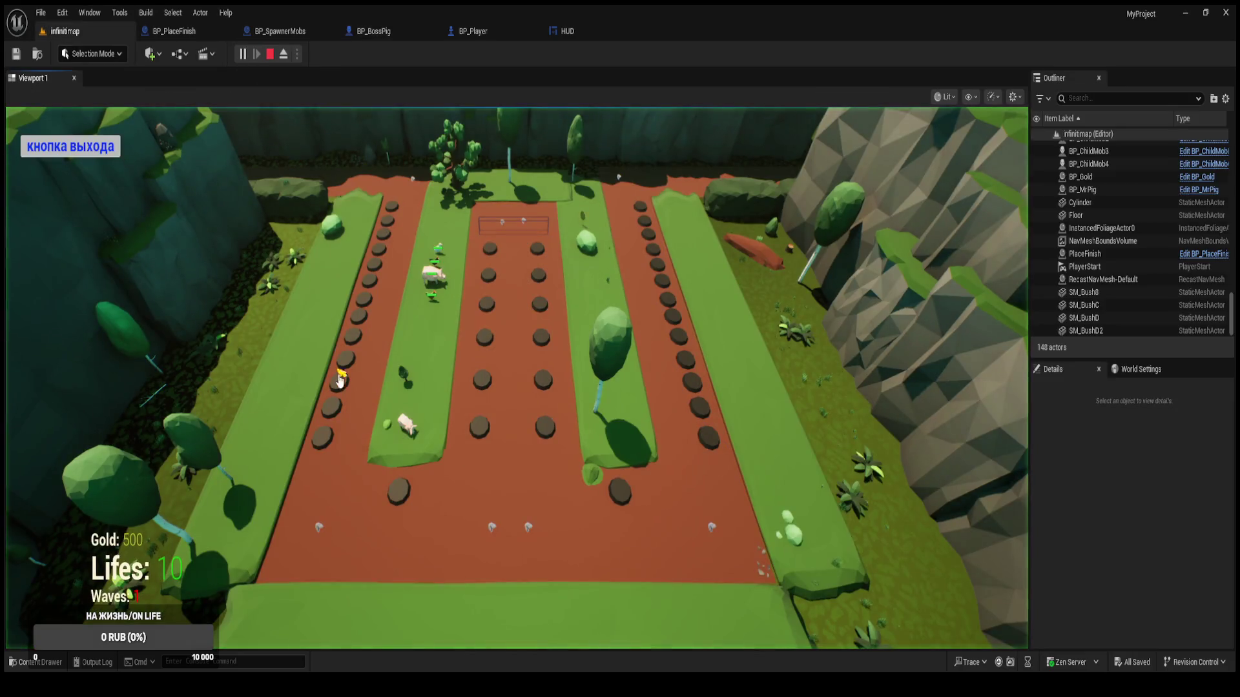
pyautogui.click(122, 152)
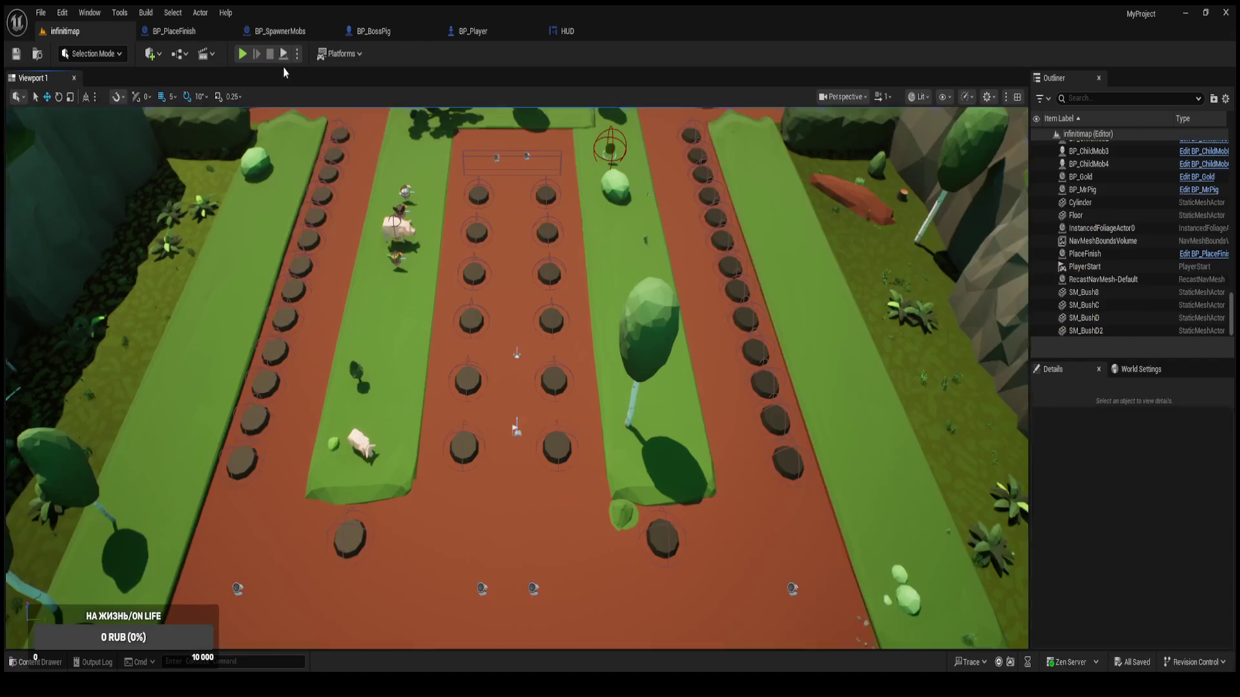
pyautogui.click(242, 53)
pyautogui.click(118, 157)
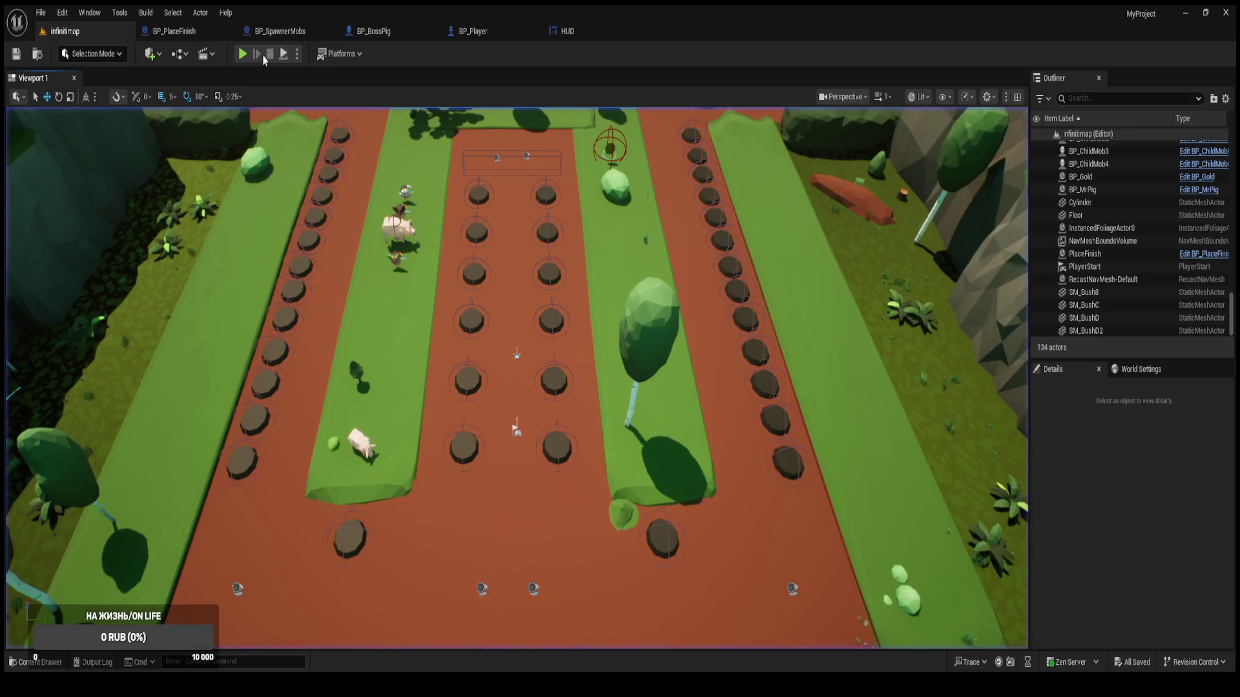
pyautogui.click(243, 58)
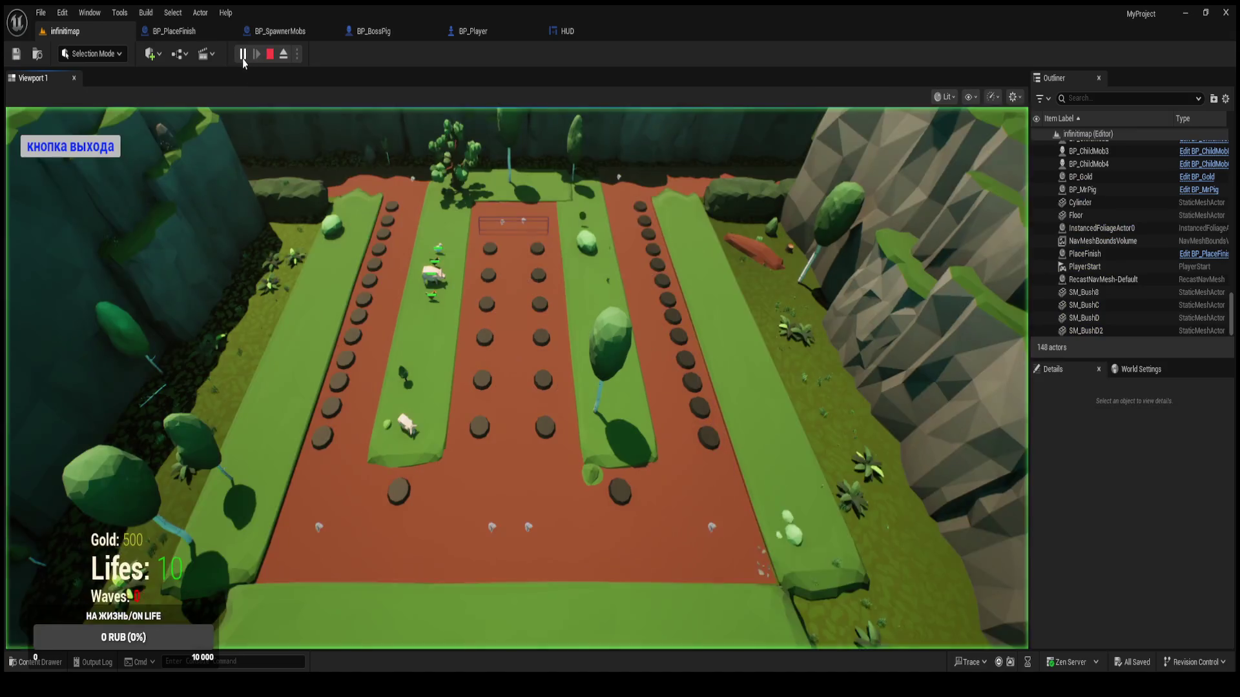
pyautogui.click(111, 152)
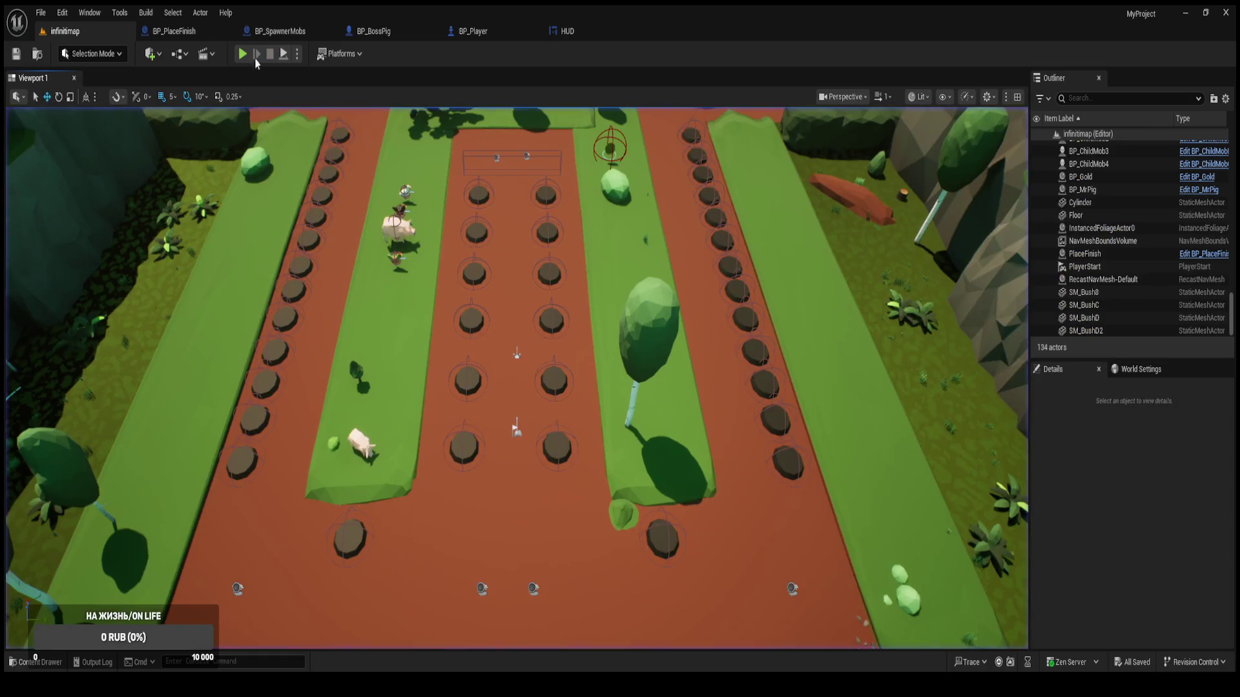
pyautogui.click(244, 56)
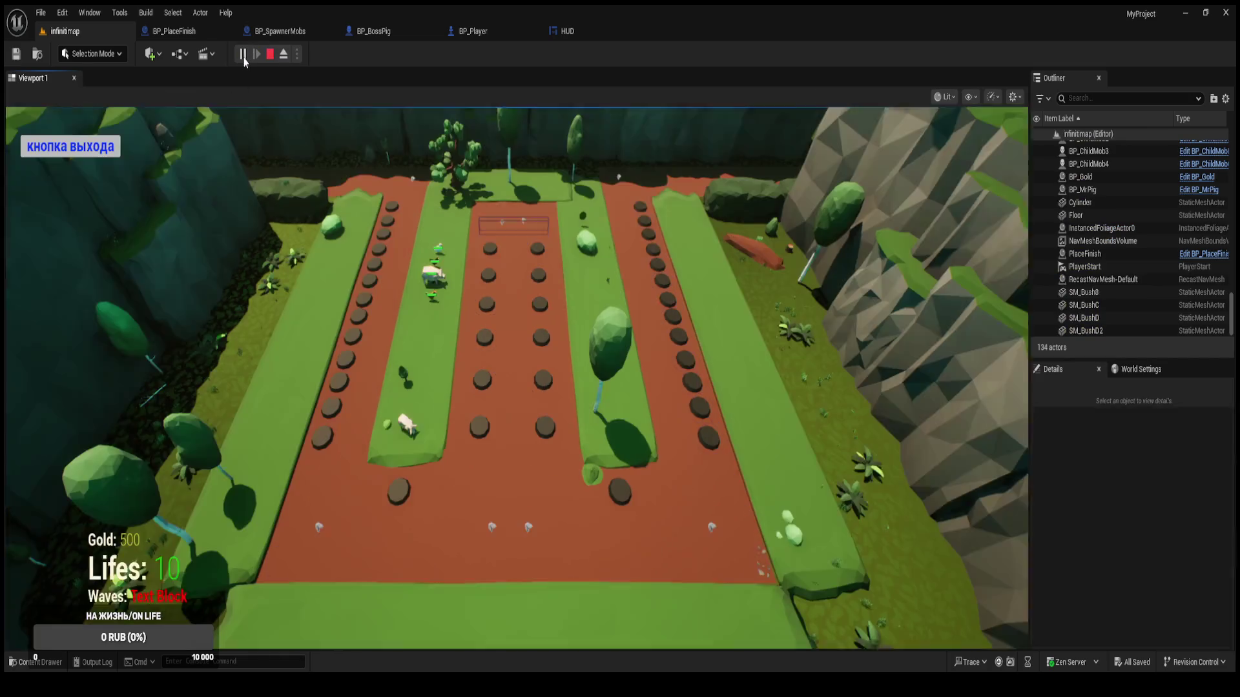
pyautogui.click(107, 151)
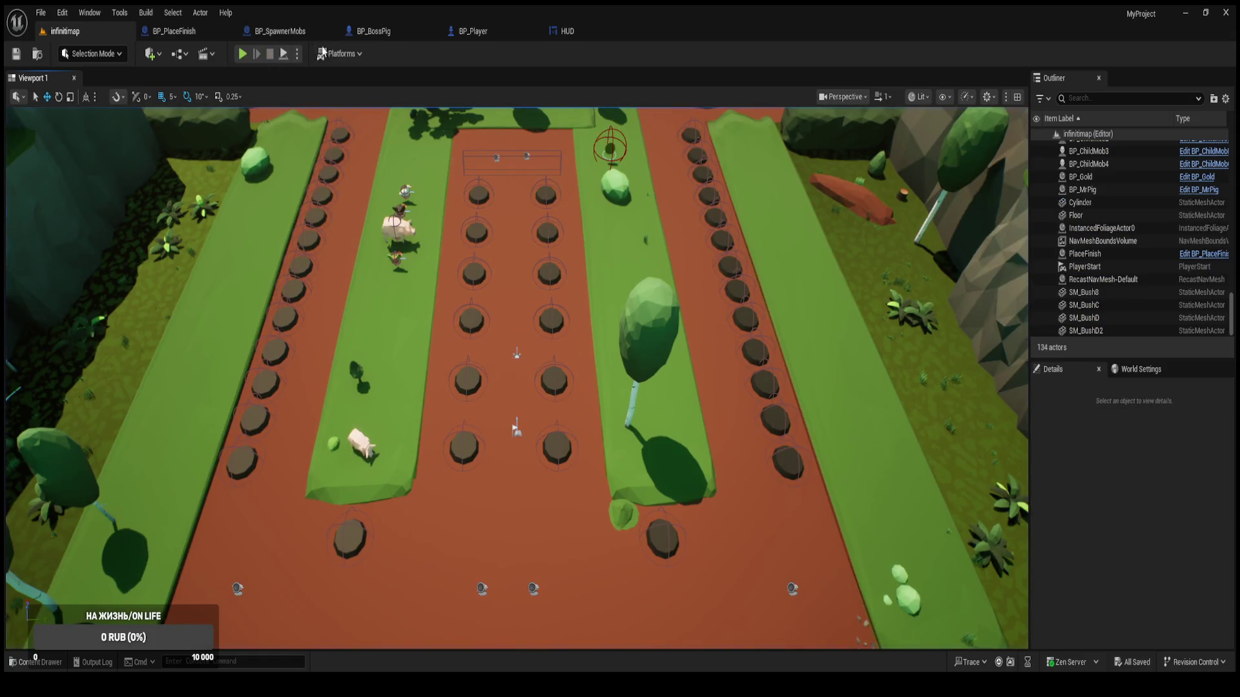
# Inspect the TextBoss event in the HUD's event graph, then run the infinitimap level again.
pyautogui.click(564, 32)
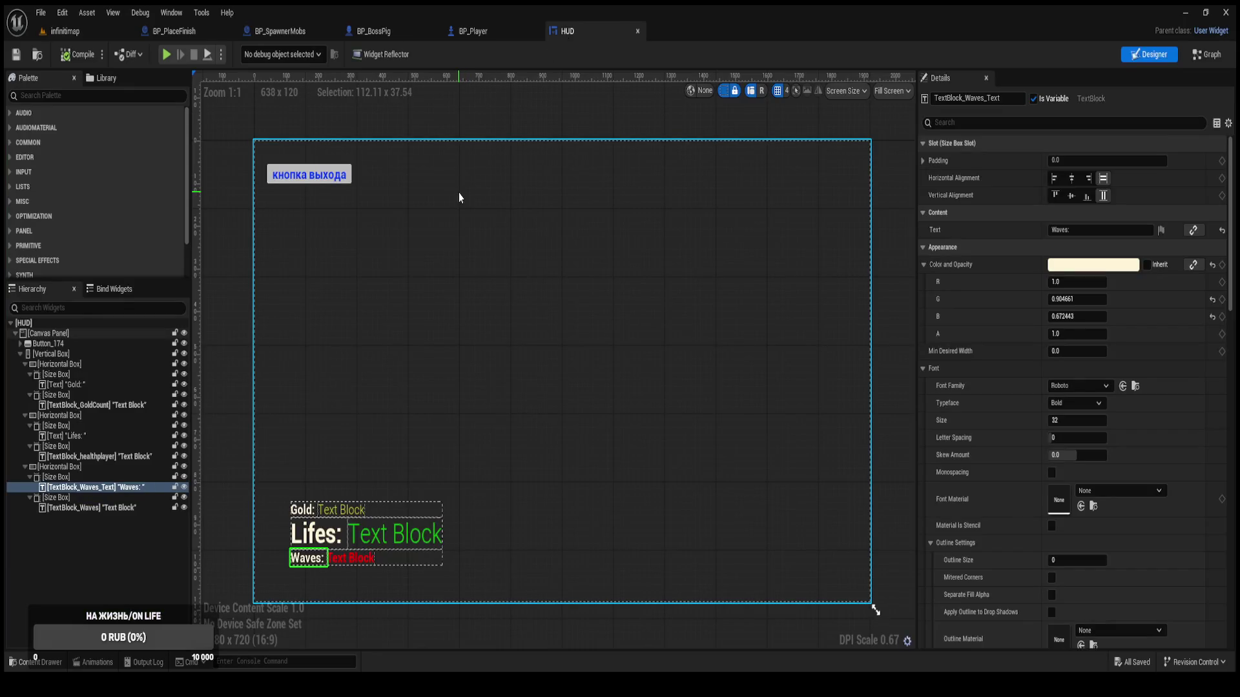
pyautogui.click(1218, 58)
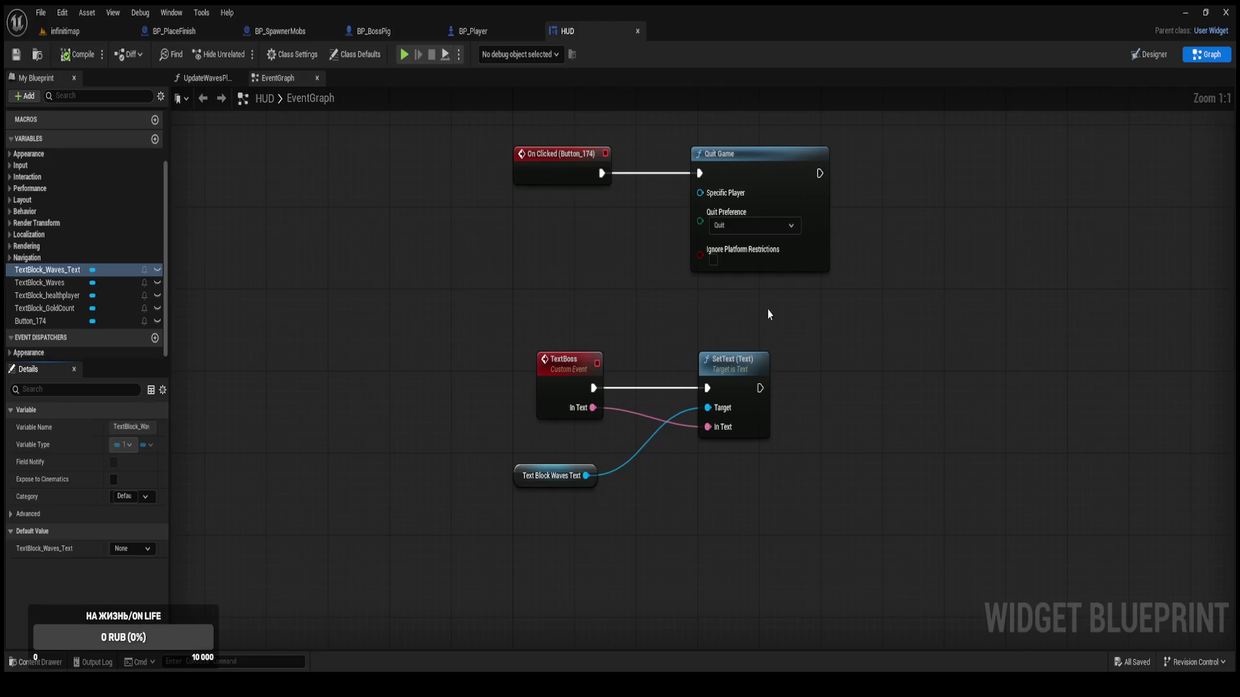
pyautogui.click(548, 384)
pyautogui.click(452, 379)
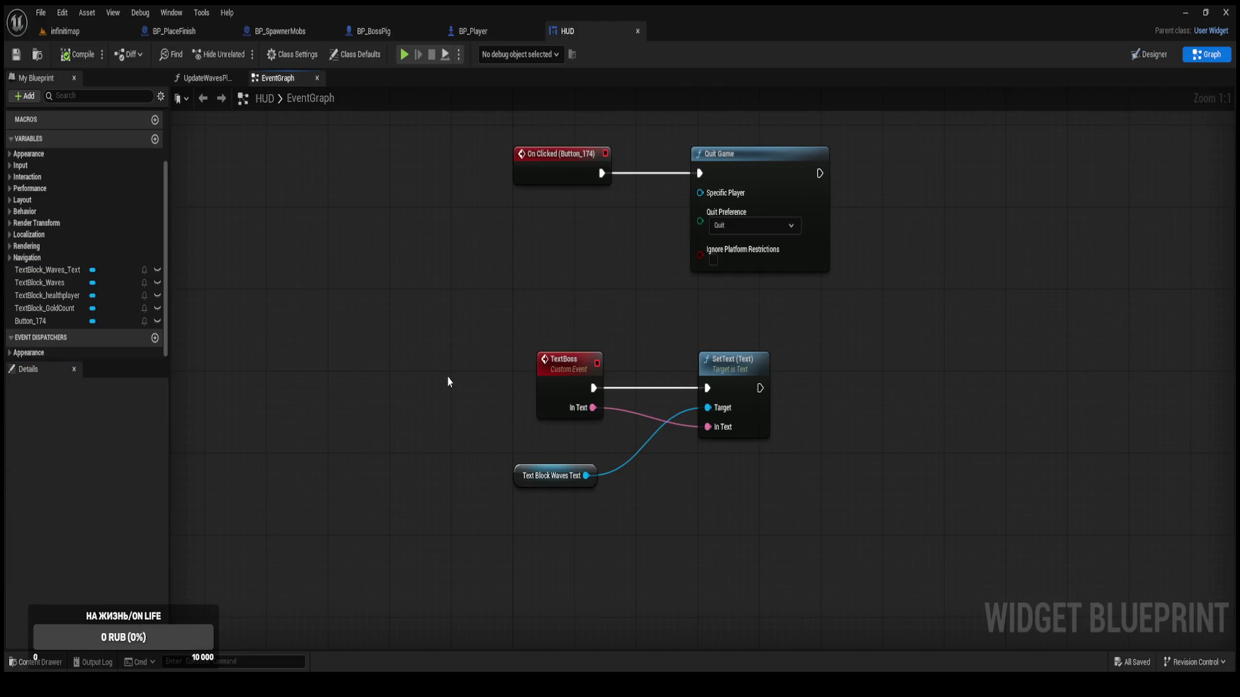
pyautogui.click(129, 33)
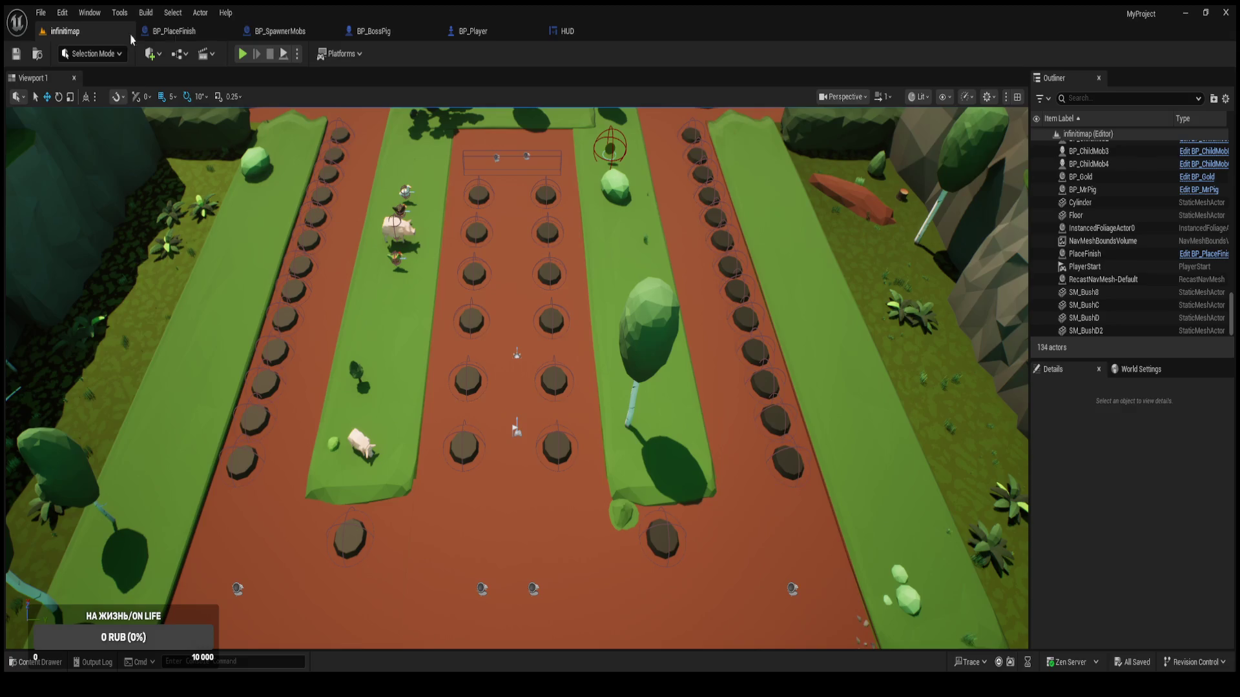
pyautogui.click(243, 57)
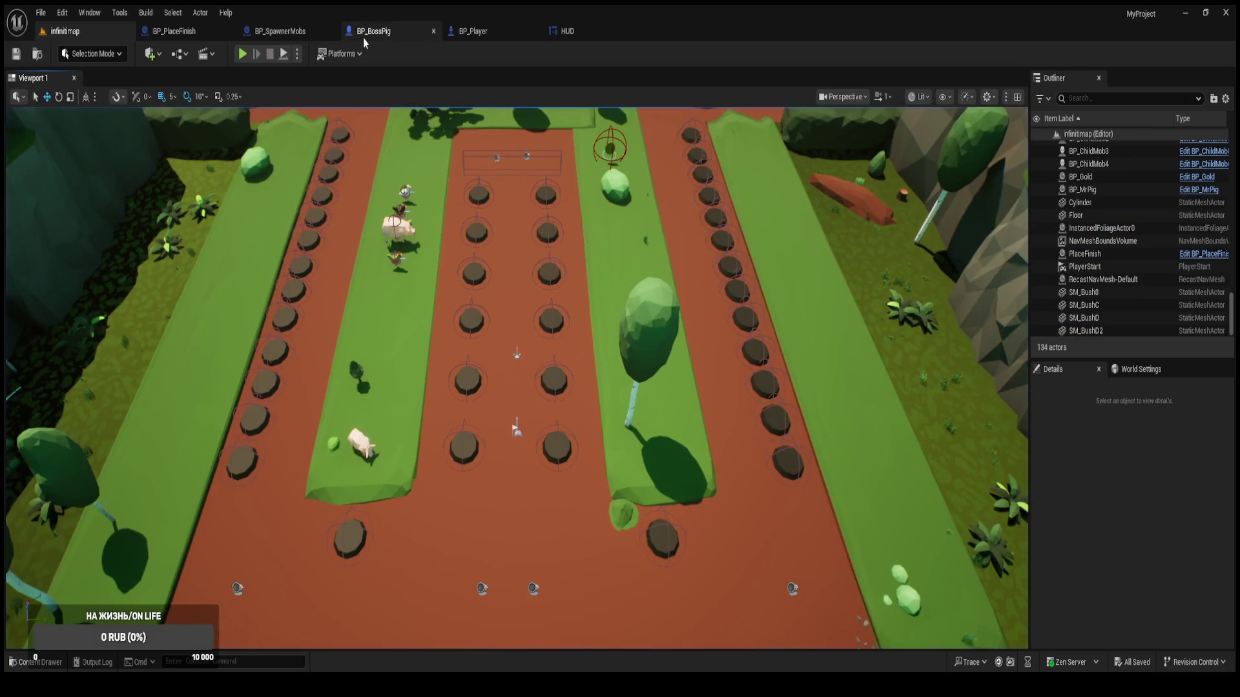
# In BP_SpawnerMobs' event graph, move the Waves Count getter down-left below Update Waves Player.
pyautogui.click(363, 38)
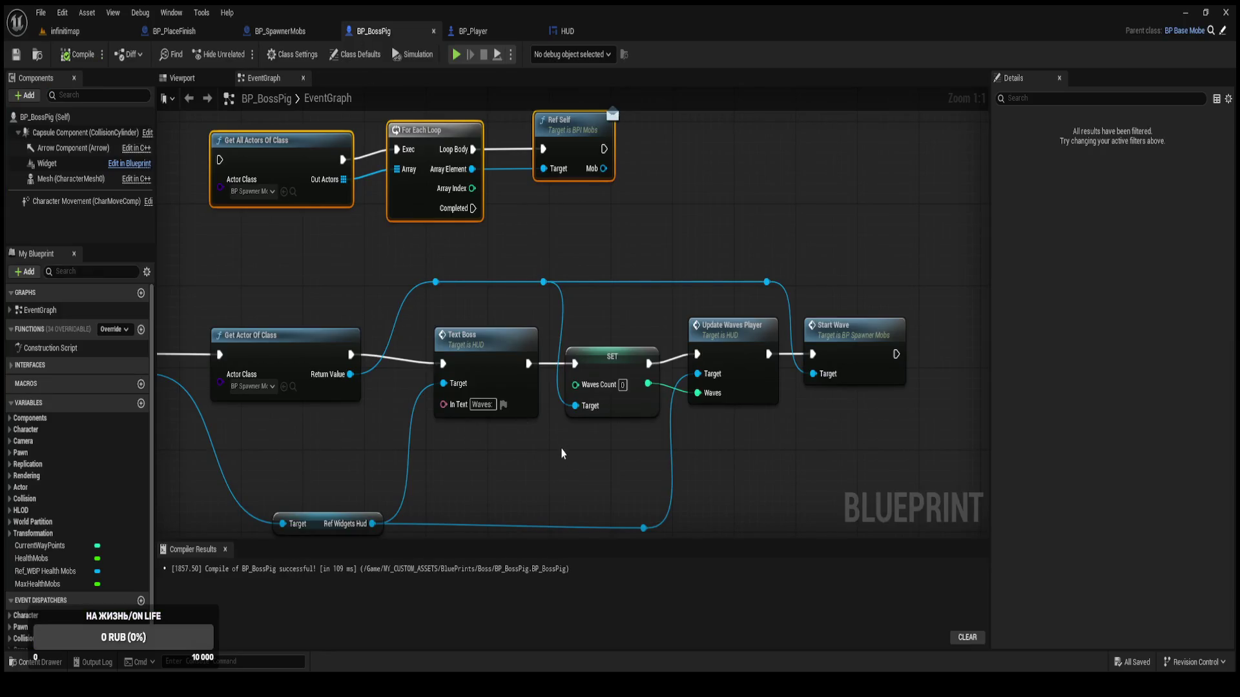
pyautogui.scroll(-2, 558, 438)
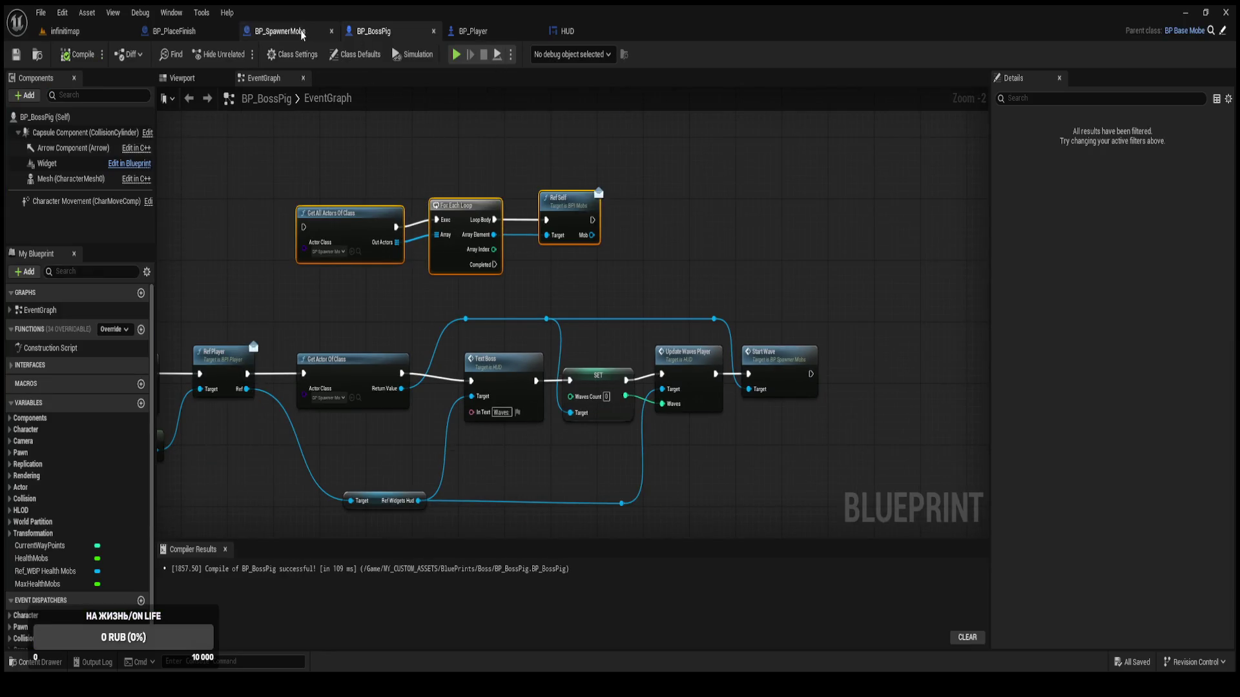
pyautogui.click(280, 31)
pyautogui.moveTo(491, 321)
pyautogui.mouseDown()
pyautogui.moveTo(685, 187)
pyautogui.moveTo(387, 131)
pyautogui.mouseUp()
pyautogui.moveTo(488, 447)
pyautogui.mouseDown()
pyautogui.moveTo(739, 355)
pyautogui.moveTo(591, 462)
pyautogui.mouseUp()
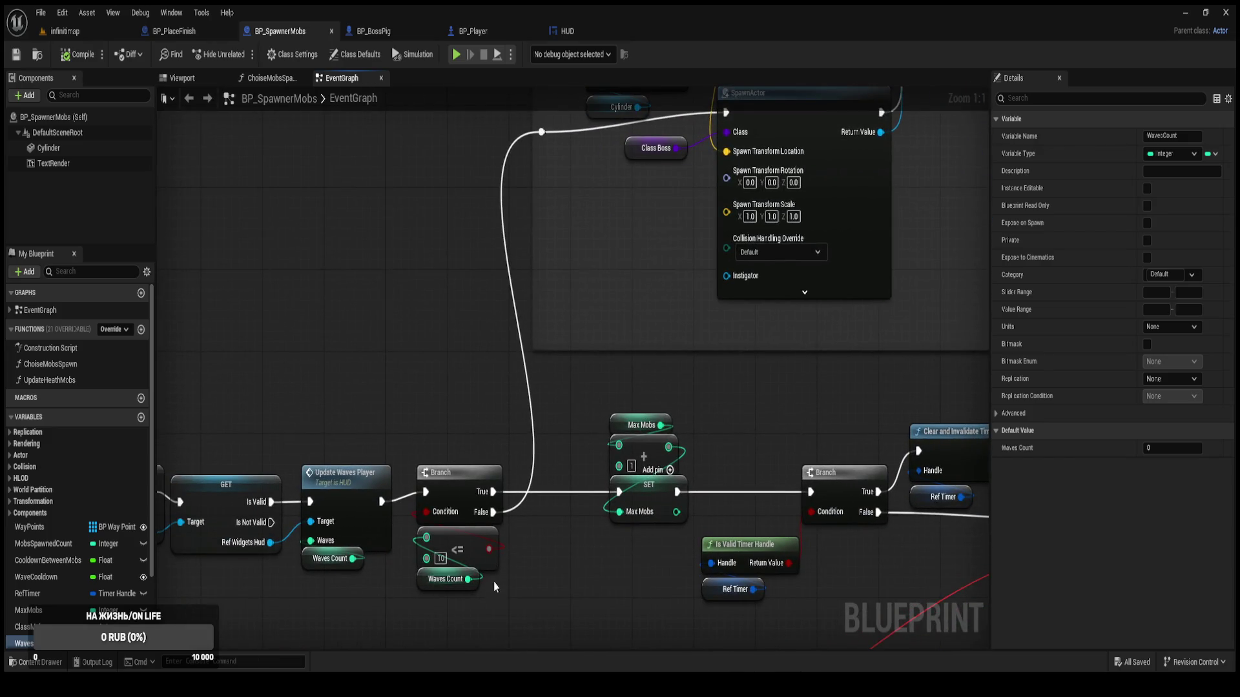
pyautogui.moveTo(494, 583); pyautogui.dragTo(596, 520)
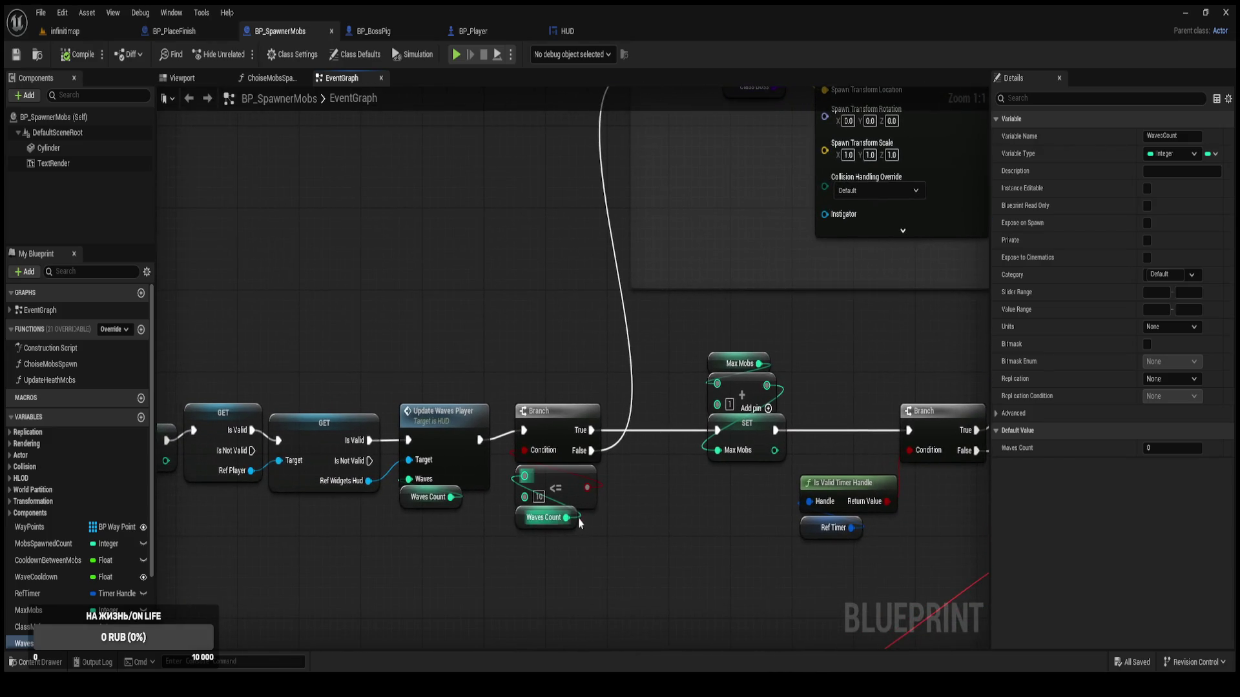
pyautogui.click(521, 517)
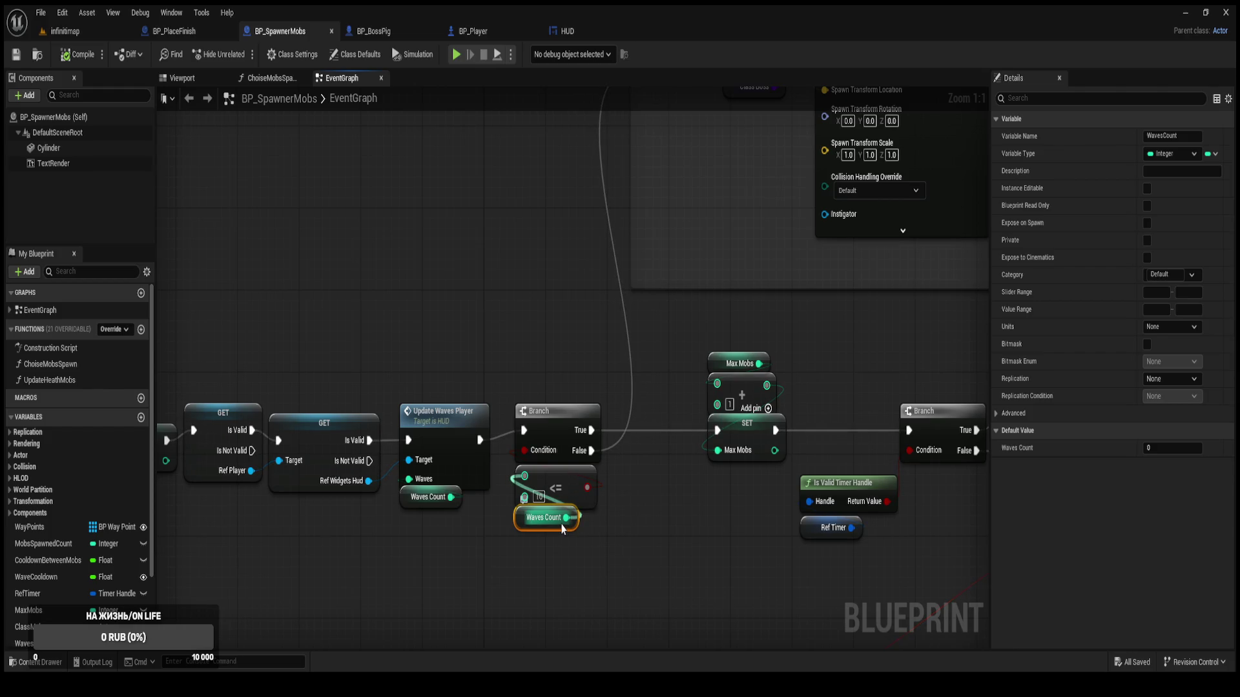
pyautogui.click(534, 549)
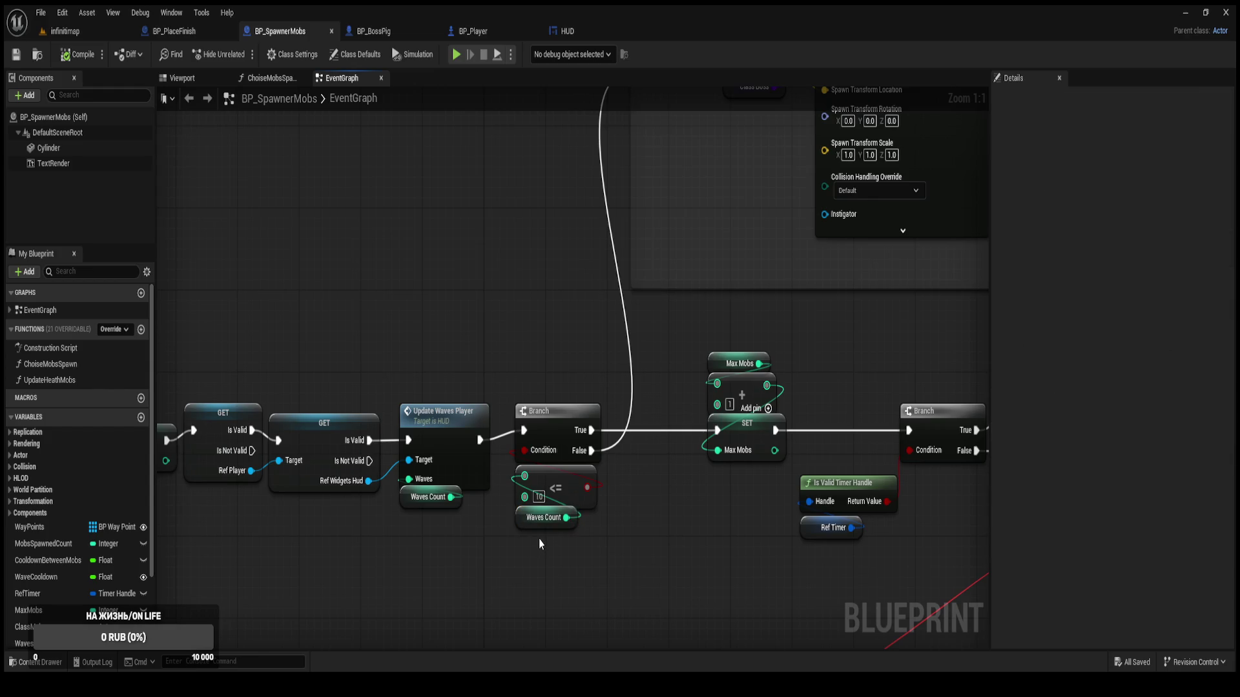
pyautogui.moveTo(505, 524); pyautogui.dragTo(427, 545)
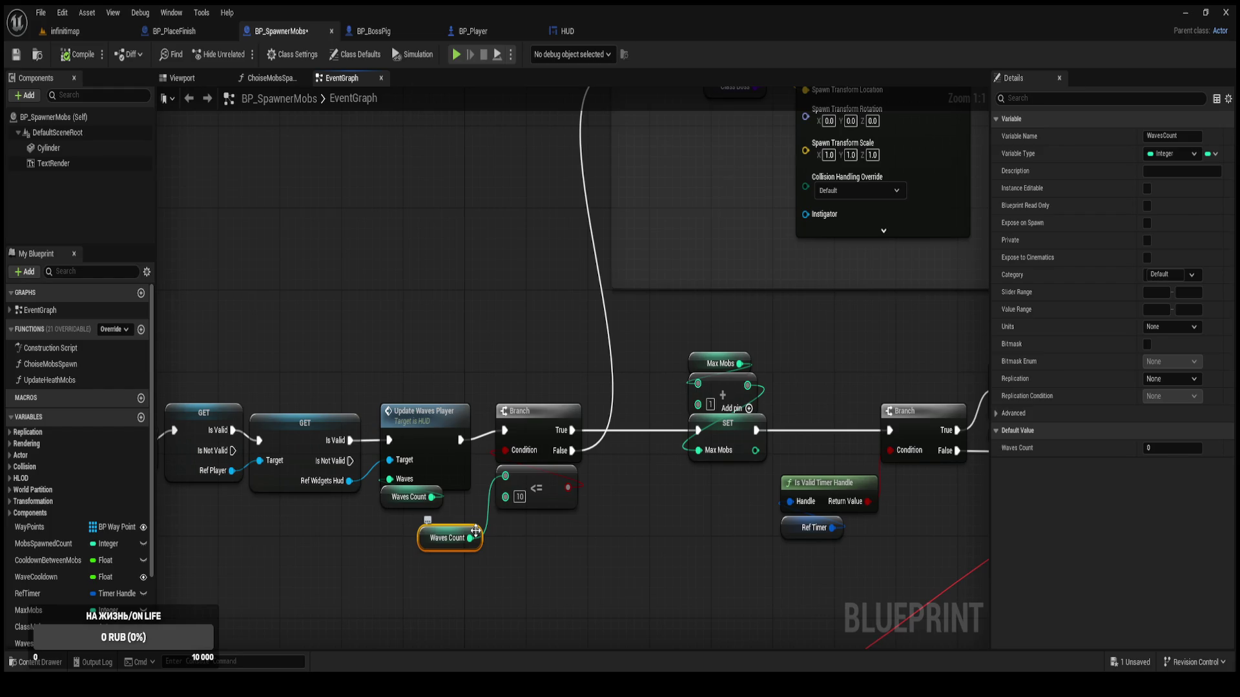
pyautogui.scroll(-6, 476, 531)
pyautogui.scroll(3, 520, 526)
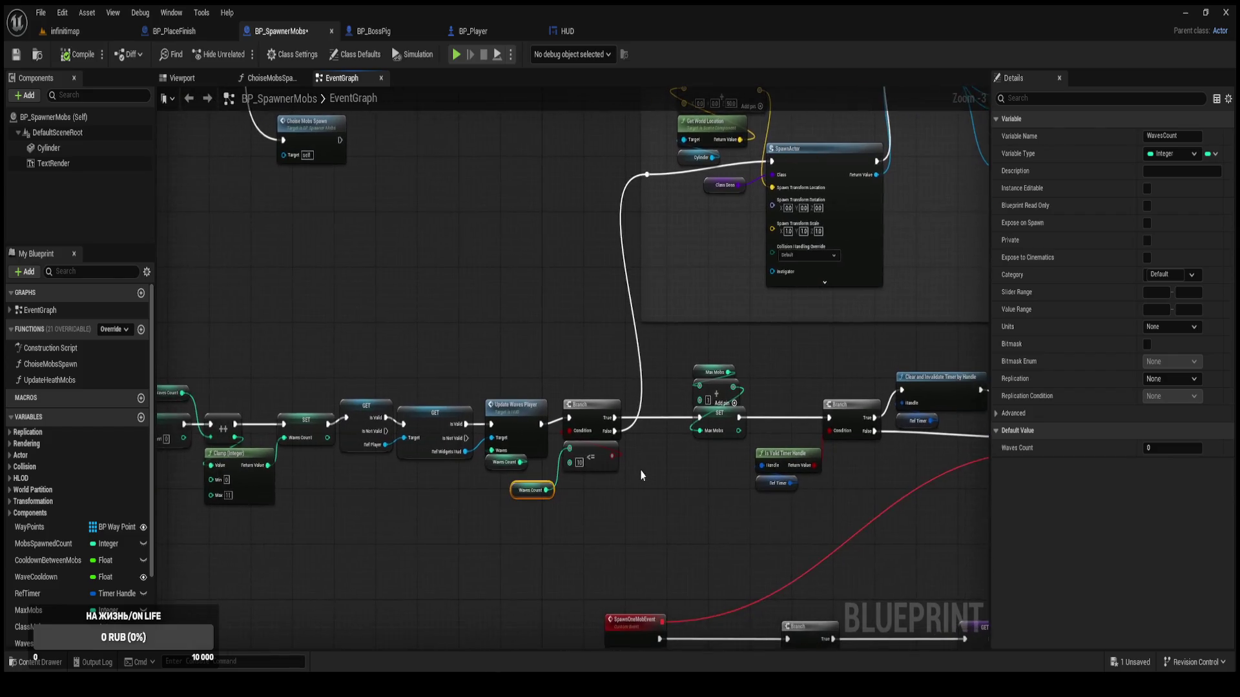
pyautogui.scroll(3, 608, 463)
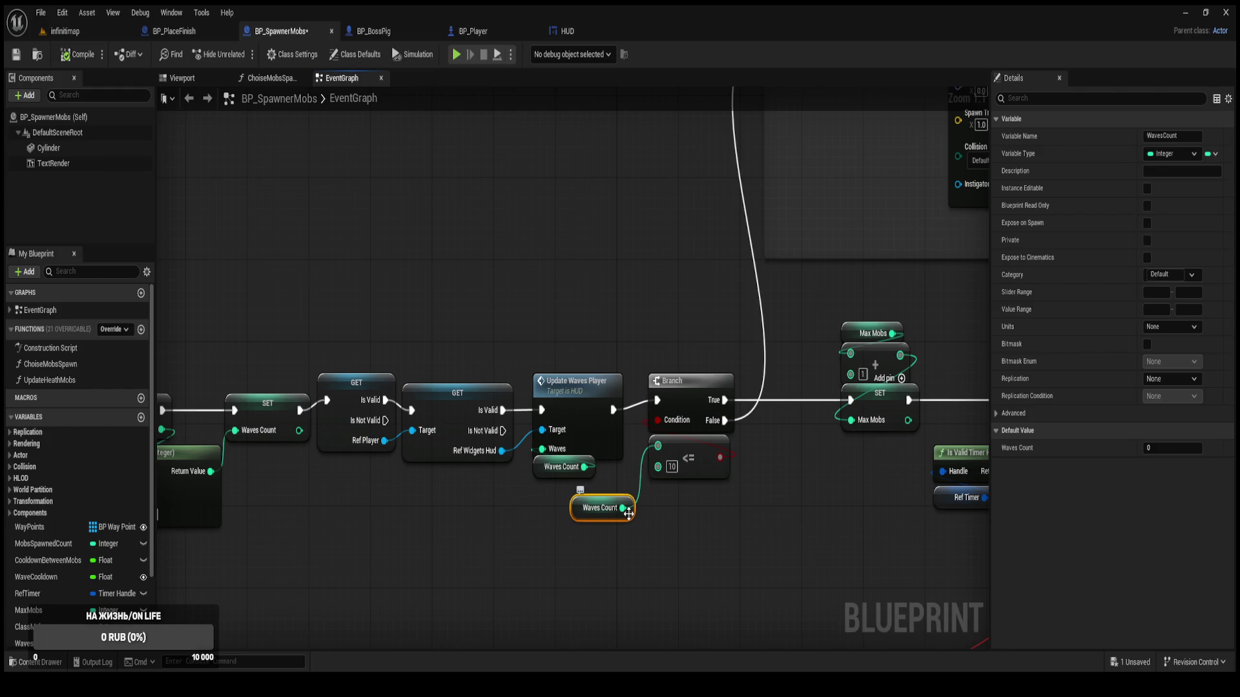
pyautogui.scroll(-2, 628, 513)
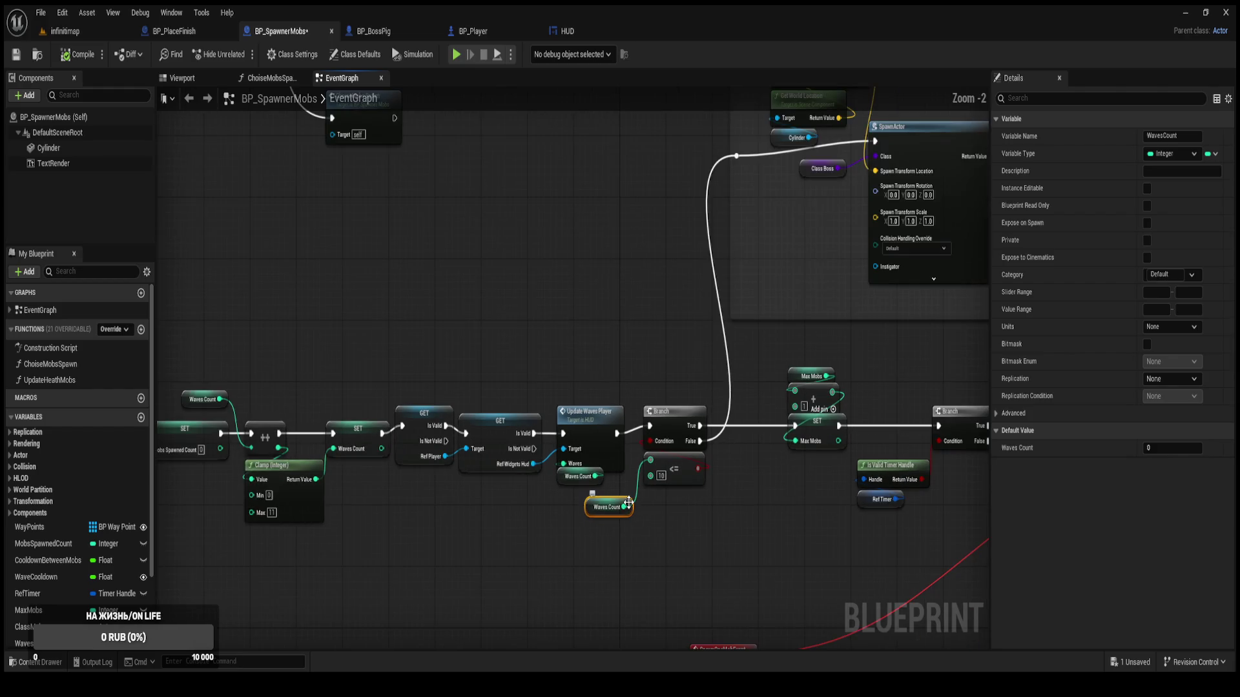
pyautogui.moveTo(749, 398); pyautogui.dragTo(567, 457)
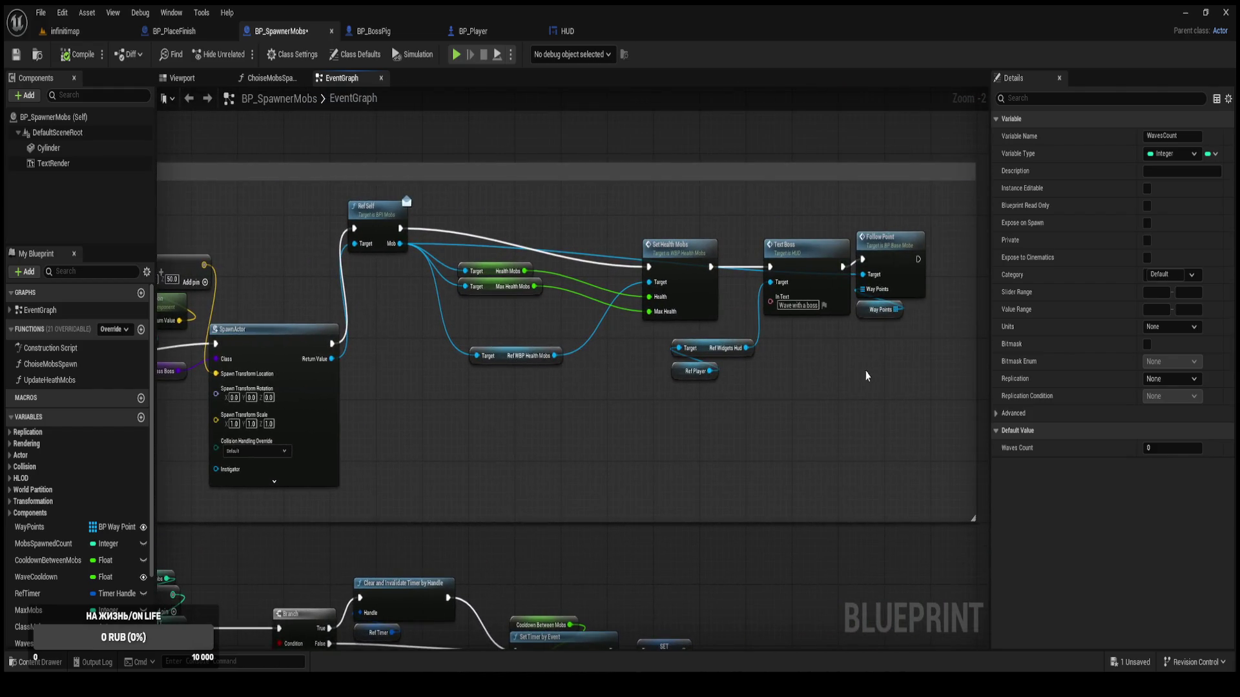
pyautogui.scroll(1, 842, 371)
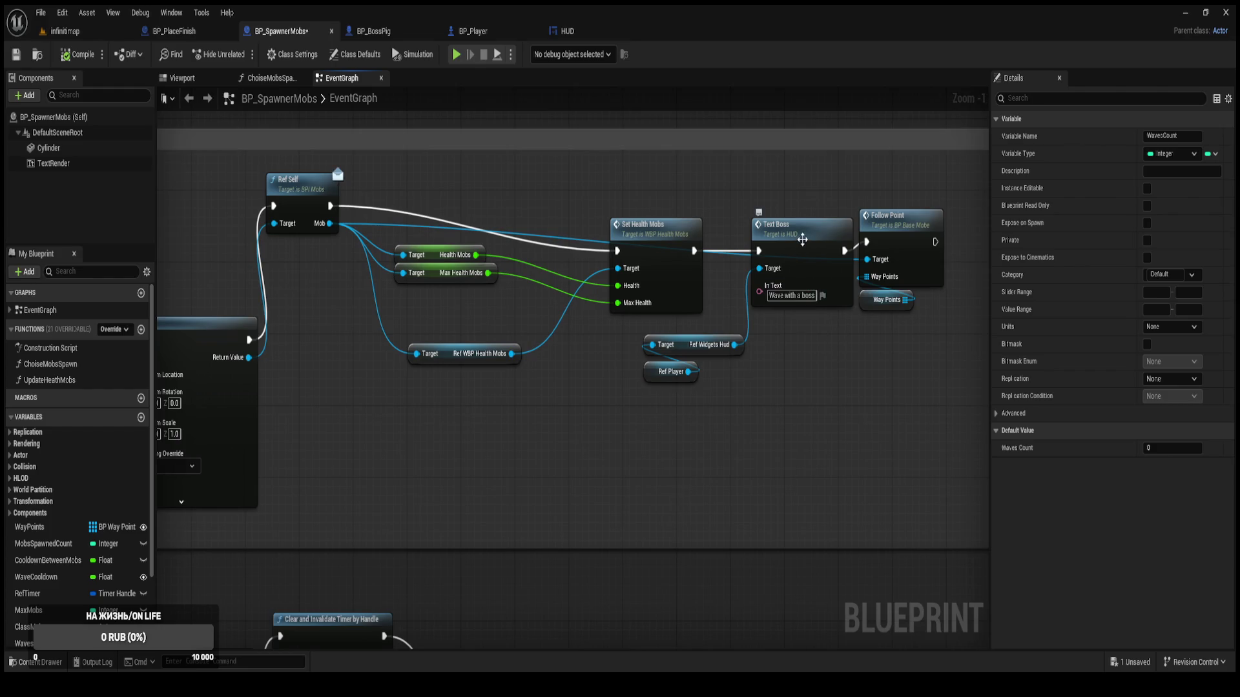
pyautogui.click(802, 240)
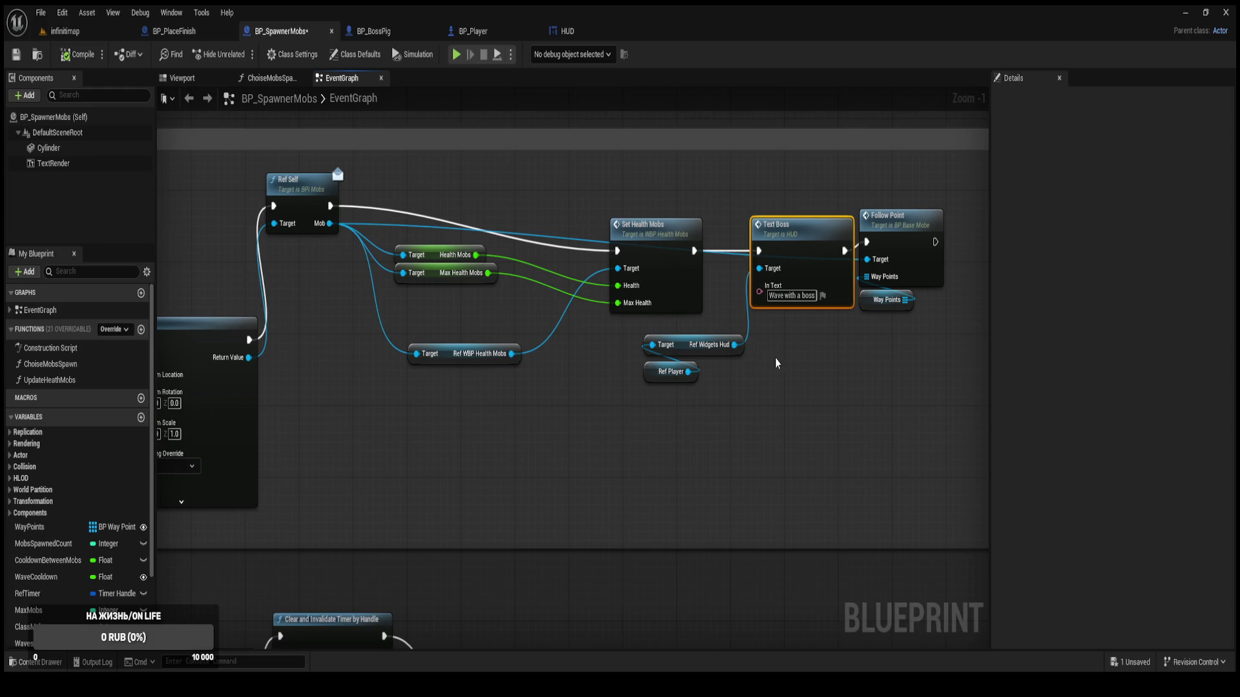
pyautogui.scroll(-2, 568, 354)
pyautogui.moveTo(569, 354)
pyautogui.mouseDown()
pyautogui.moveTo(678, 516)
pyautogui.moveTo(775, 582)
pyautogui.moveTo(646, 419)
pyautogui.moveTo(537, 215)
pyautogui.mouseUp()
# Move Choise Mobs Spawn, Delay and Start Wave up together toward the Sequence.
pyautogui.scroll(3, 517, 316)
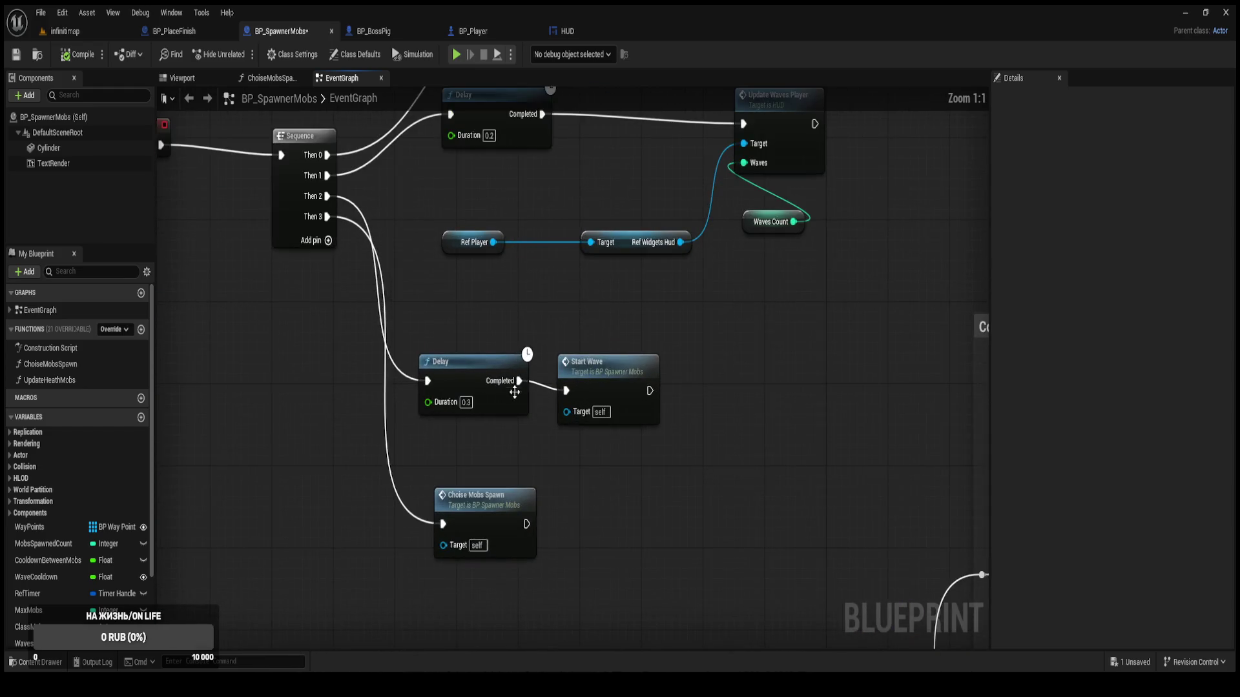
pyautogui.click(469, 460)
pyautogui.moveTo(469, 460); pyautogui.dragTo(462, 440)
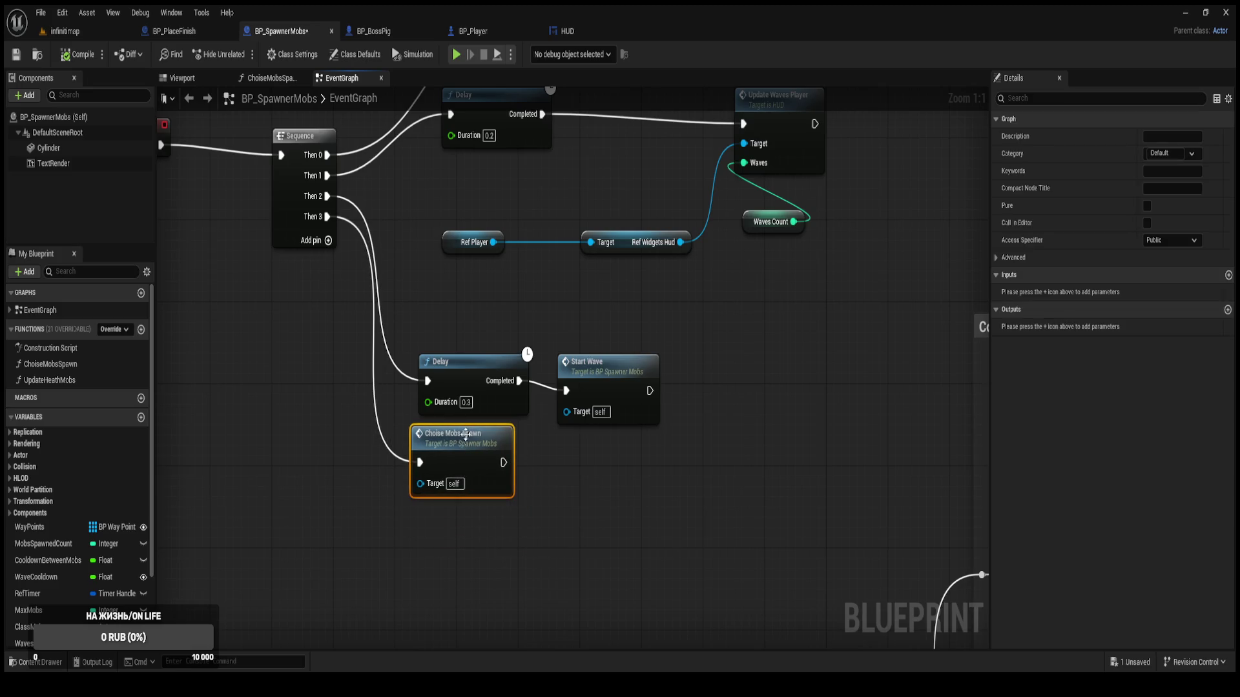
pyautogui.moveTo(420, 299); pyautogui.dragTo(656, 535)
pyautogui.moveTo(598, 375); pyautogui.dragTo(597, 312)
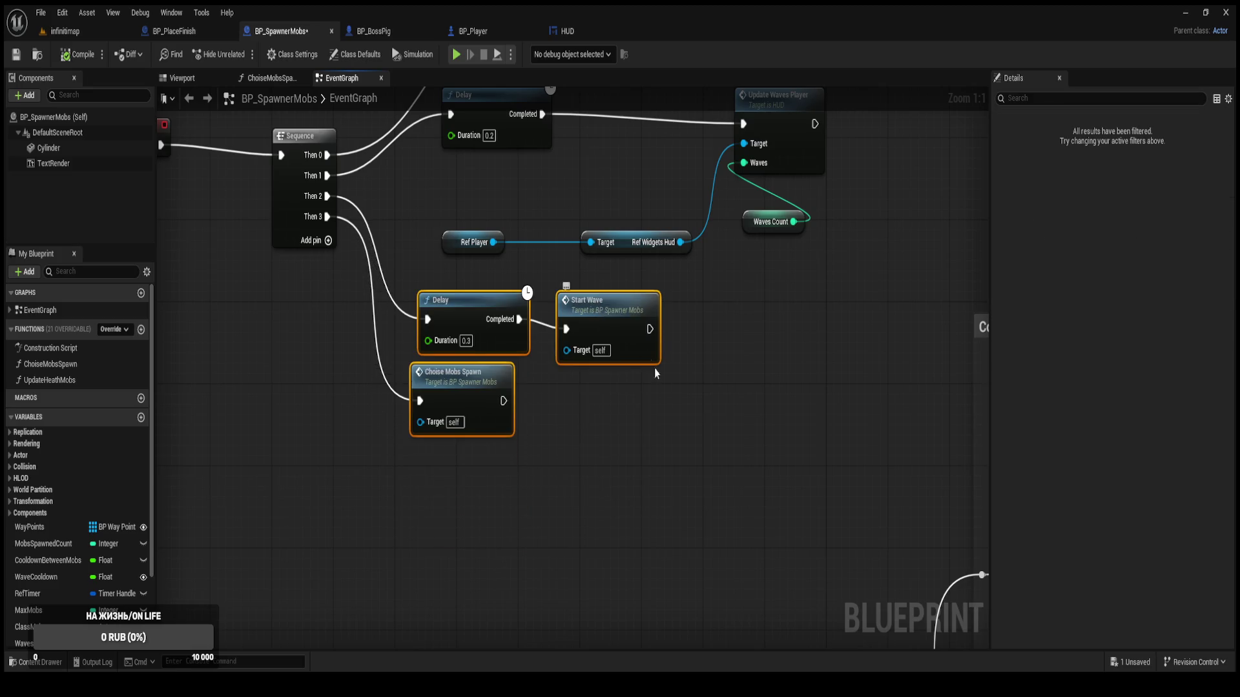
pyautogui.click(720, 432)
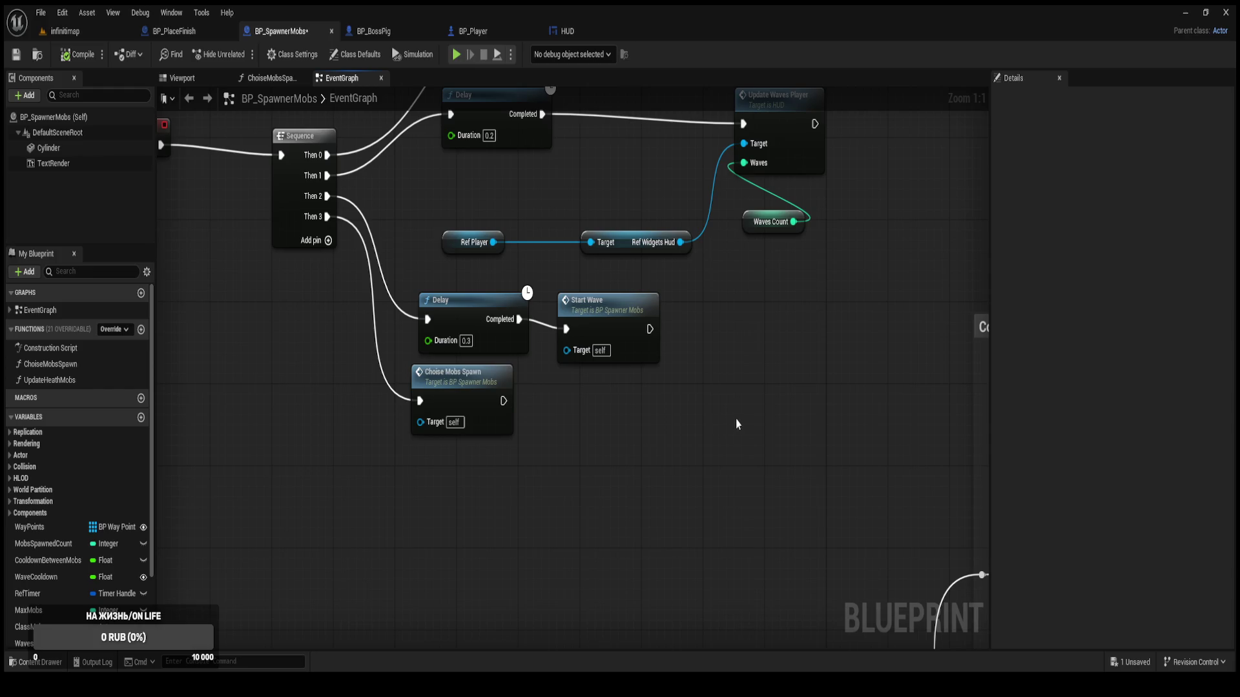
# Review BP_BossPig's Event Destroyed chain, then return to the BP_SpawnerMobs graph.
pyautogui.click(390, 37)
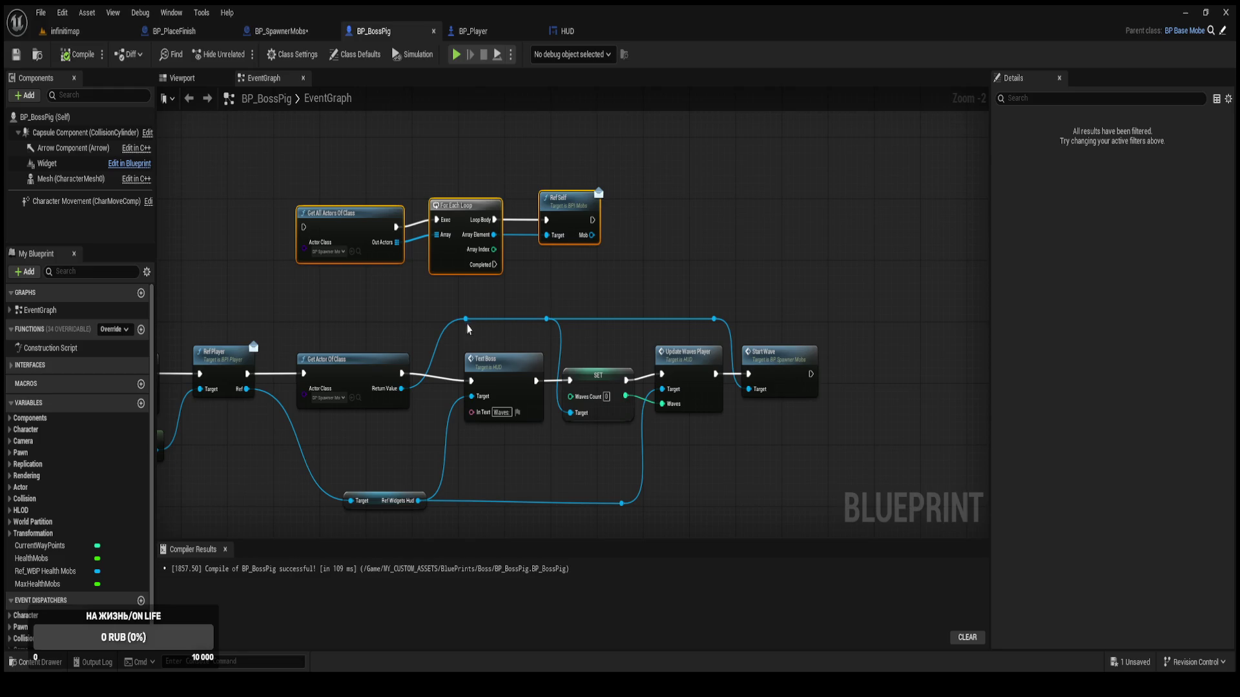
pyautogui.moveTo(444, 332); pyautogui.dragTo(679, 189)
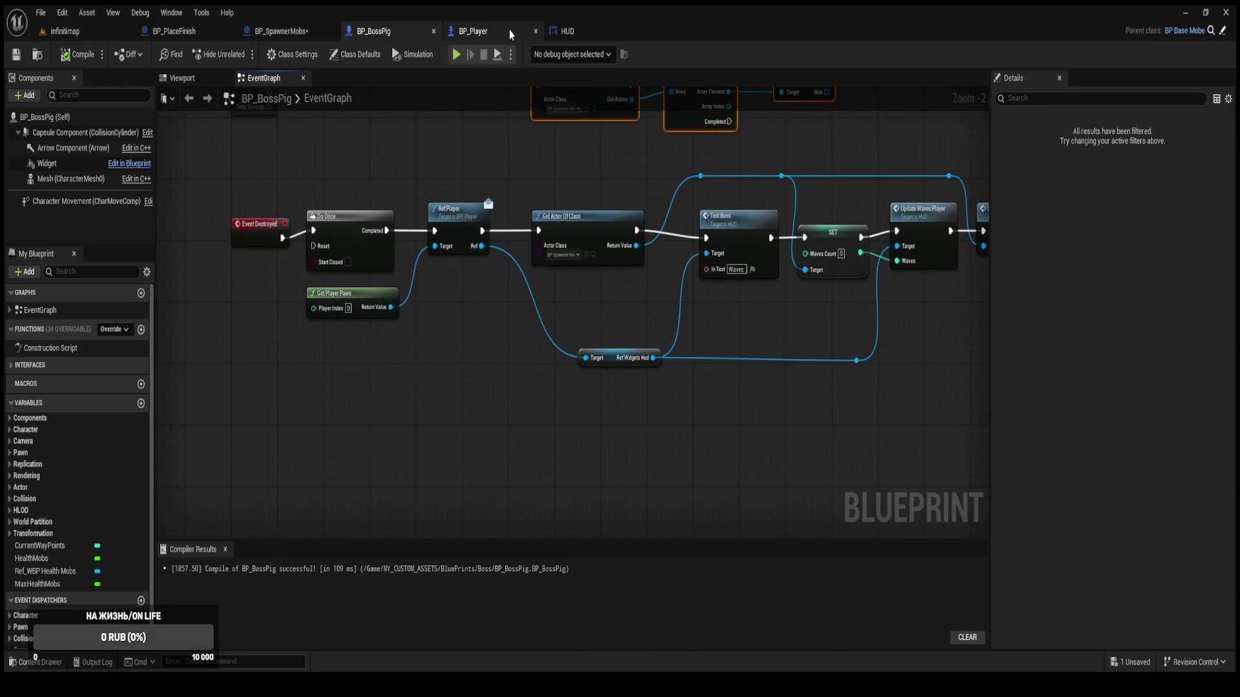
pyautogui.click(298, 38)
pyautogui.scroll(-3, 980, 323)
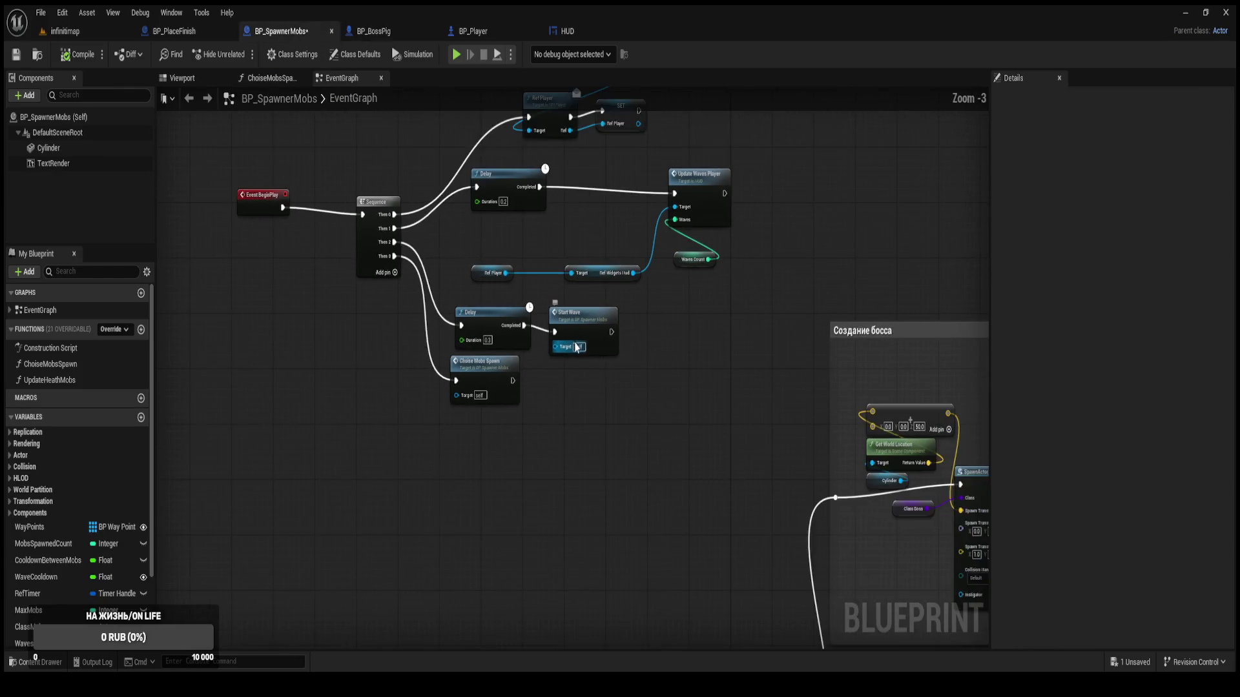
pyautogui.scroll(2, 682, 400)
# Nudge the Ref Player node, then jump to where RefPlayer is set via My Blueprint.
pyautogui.moveTo(409, 396); pyautogui.dragTo(396, 426)
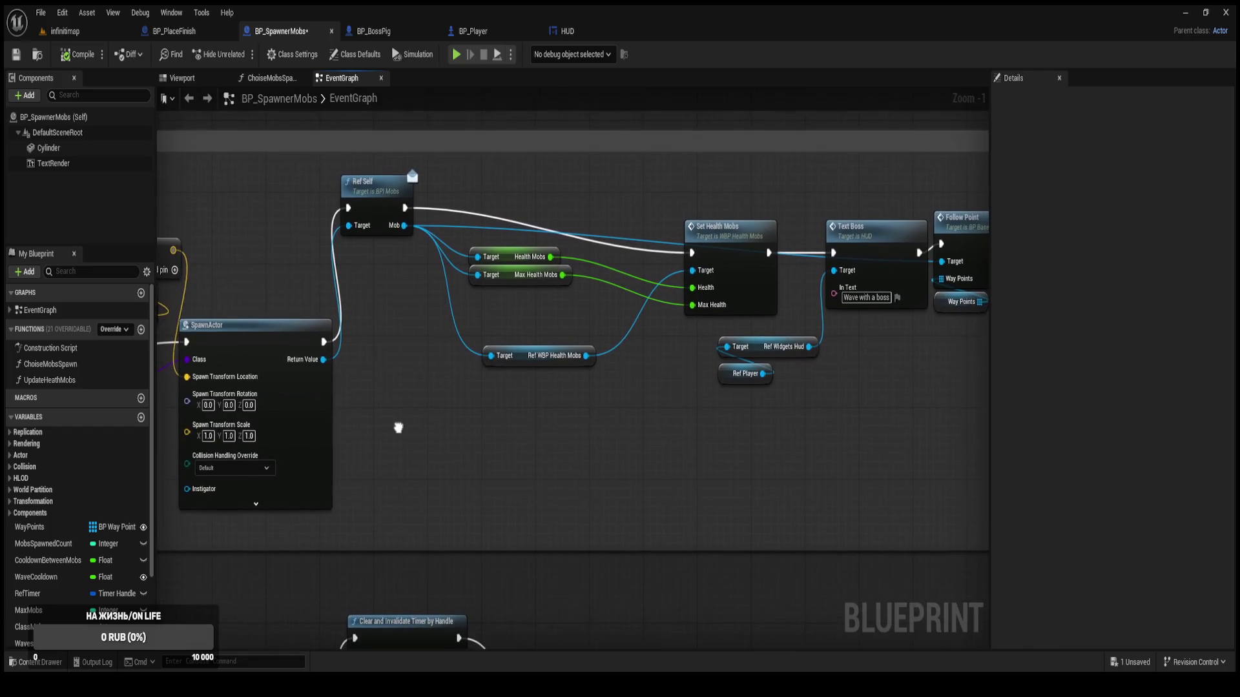
pyautogui.scroll(-3, 101, 511)
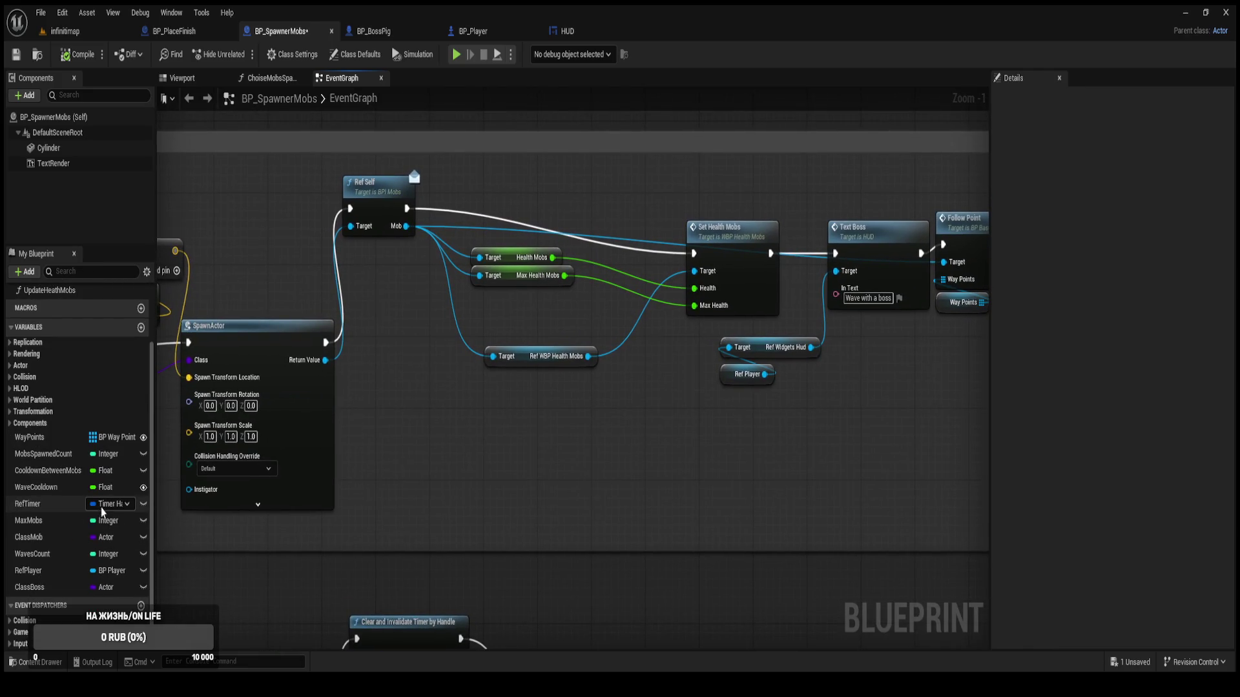
pyautogui.scroll(-3, 554, 334)
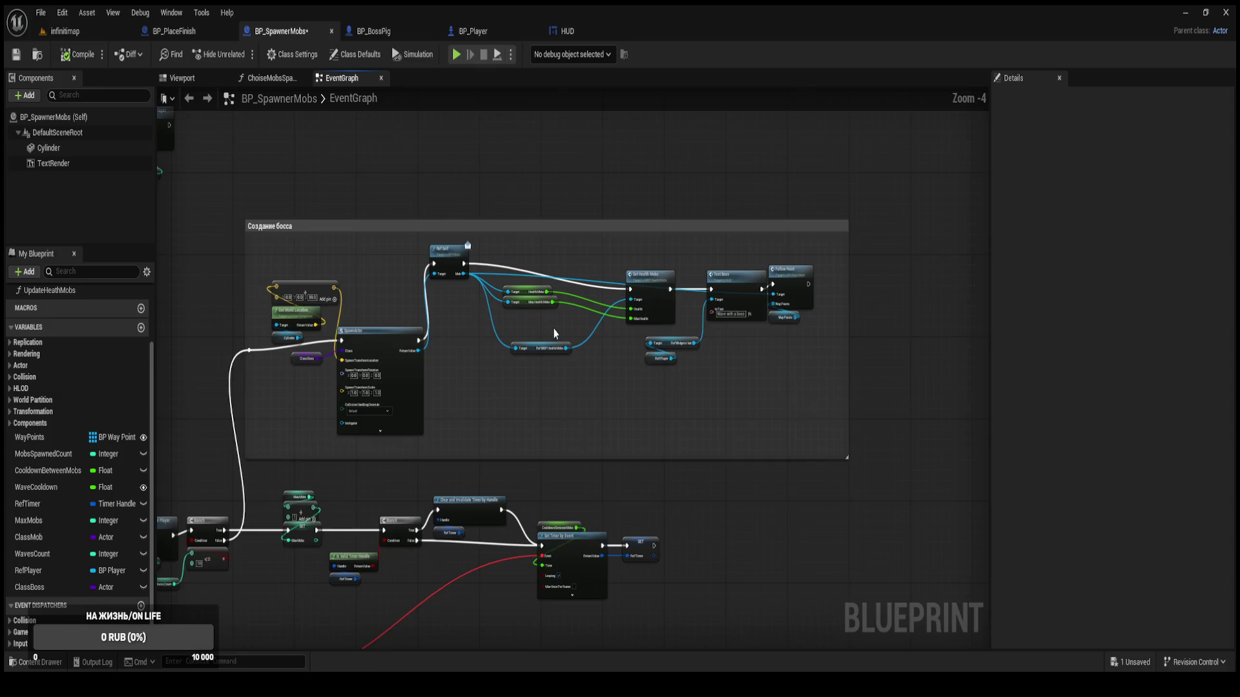
pyautogui.scroll(2, 554, 334)
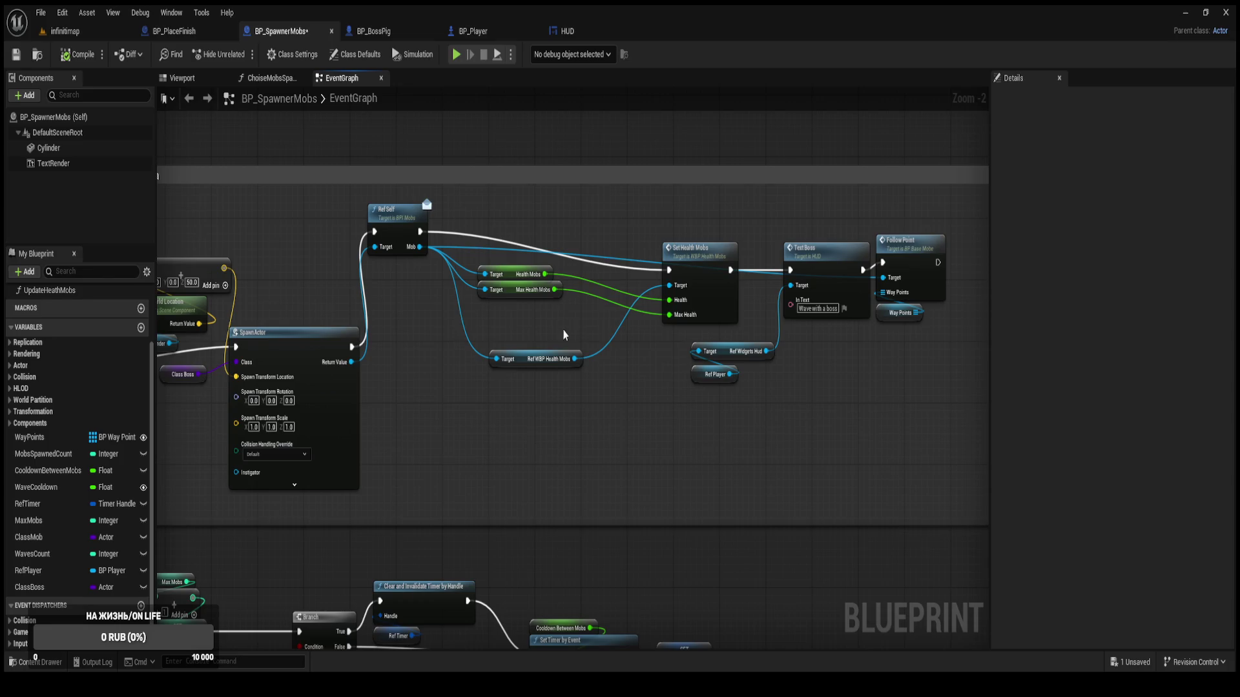
pyautogui.scroll(1, 47, 513)
pyautogui.scroll(4, 47, 514)
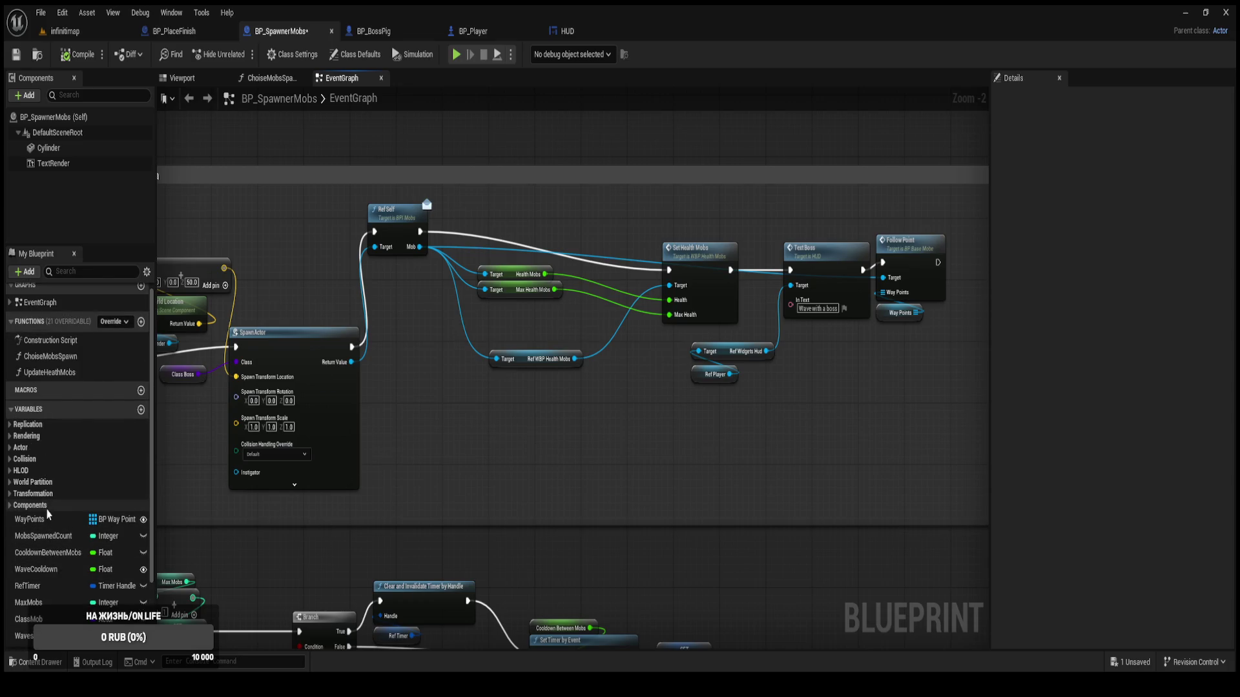
pyautogui.scroll(2, 677, 479)
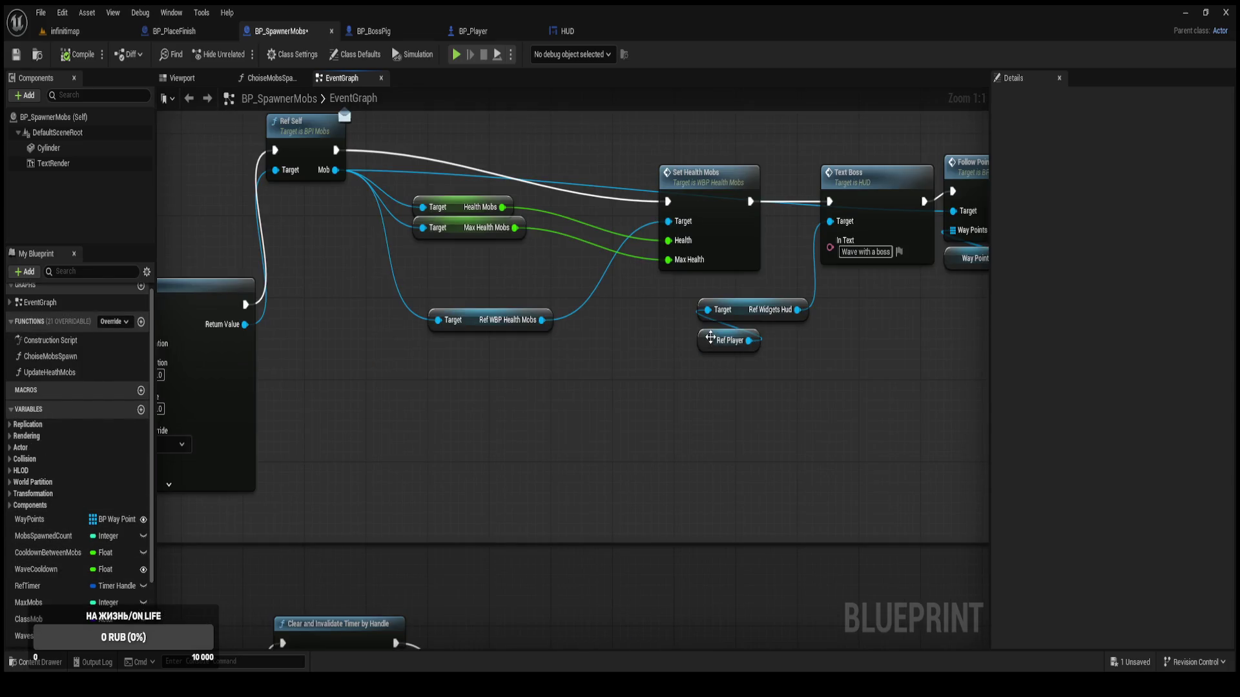
pyautogui.click(707, 339)
pyautogui.moveTo(705, 335); pyautogui.dragTo(699, 324)
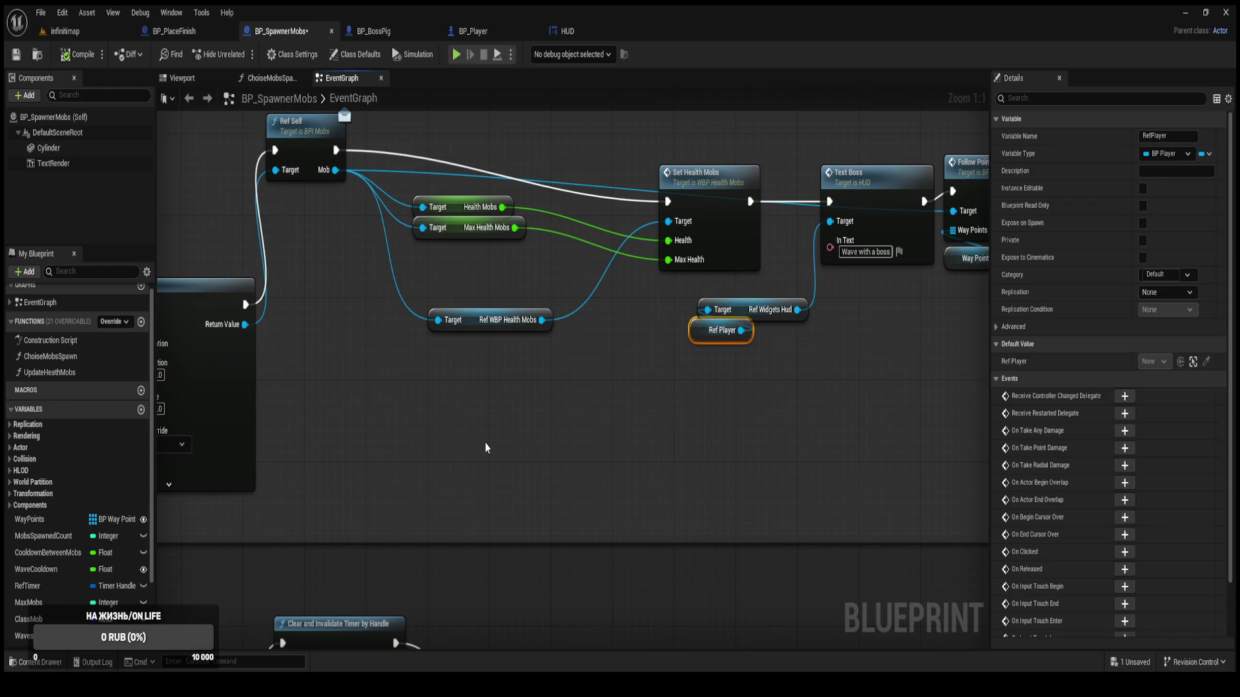
pyautogui.scroll(-3, 53, 581)
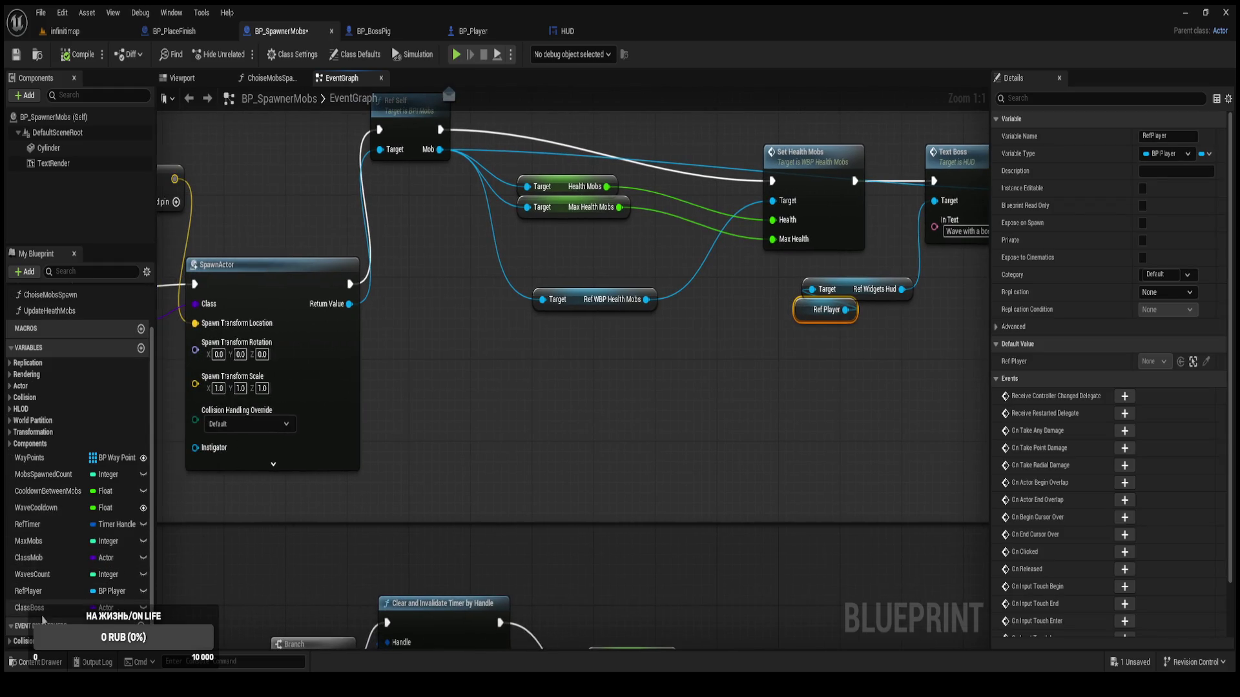
pyautogui.doubleClick(53, 593)
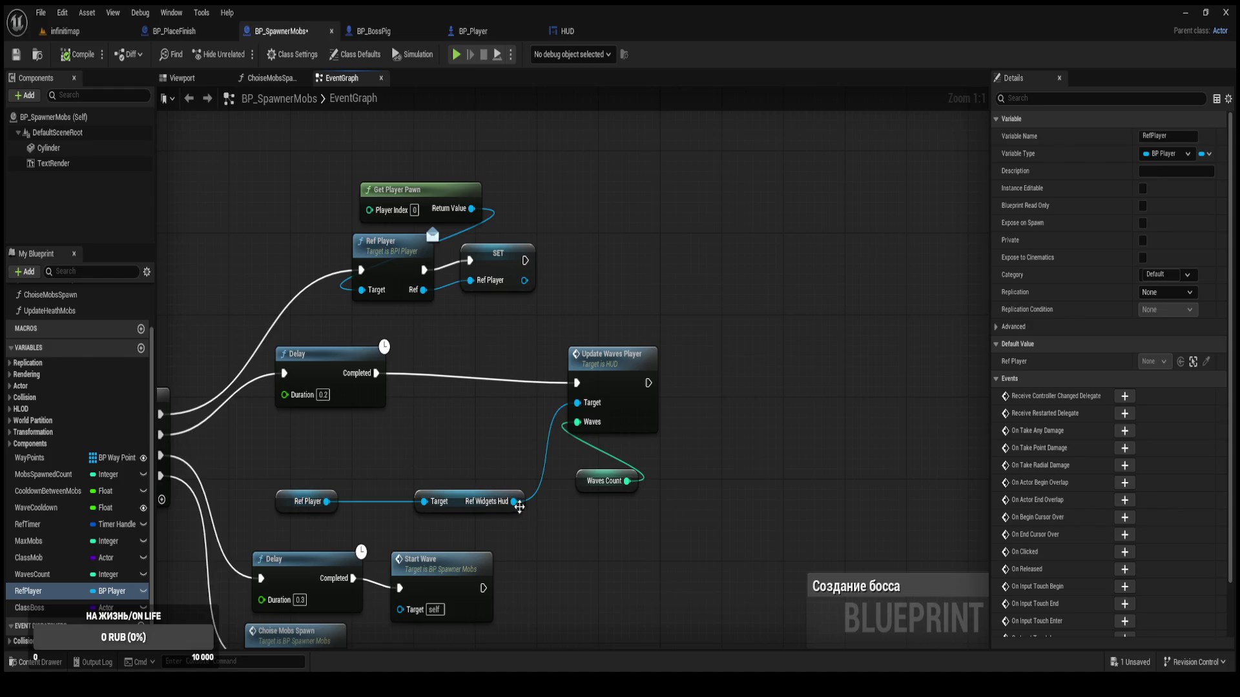
# Call Text Boss on Ref Widgets Hud with 'Waves:' right after the 0.2 Delay.
pyautogui.moveTo(519, 507)
pyautogui.mouseDown()
pyautogui.moveTo(493, 465)
pyautogui.moveTo(504, 444)
pyautogui.mouseUp()
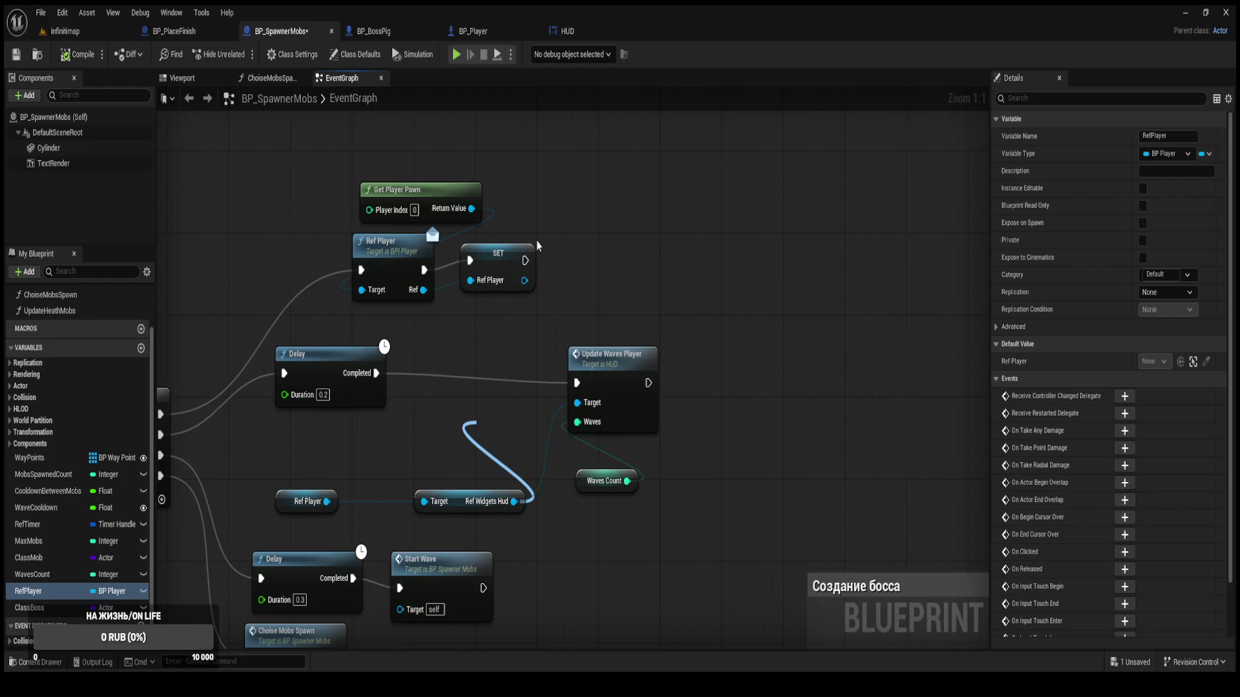
pyautogui.click(540, 279)
pyautogui.moveTo(509, 442)
pyautogui.mouseDown()
pyautogui.moveTo(521, 372)
pyautogui.moveTo(577, 383)
pyautogui.mouseUp()
pyautogui.write('Waves:')
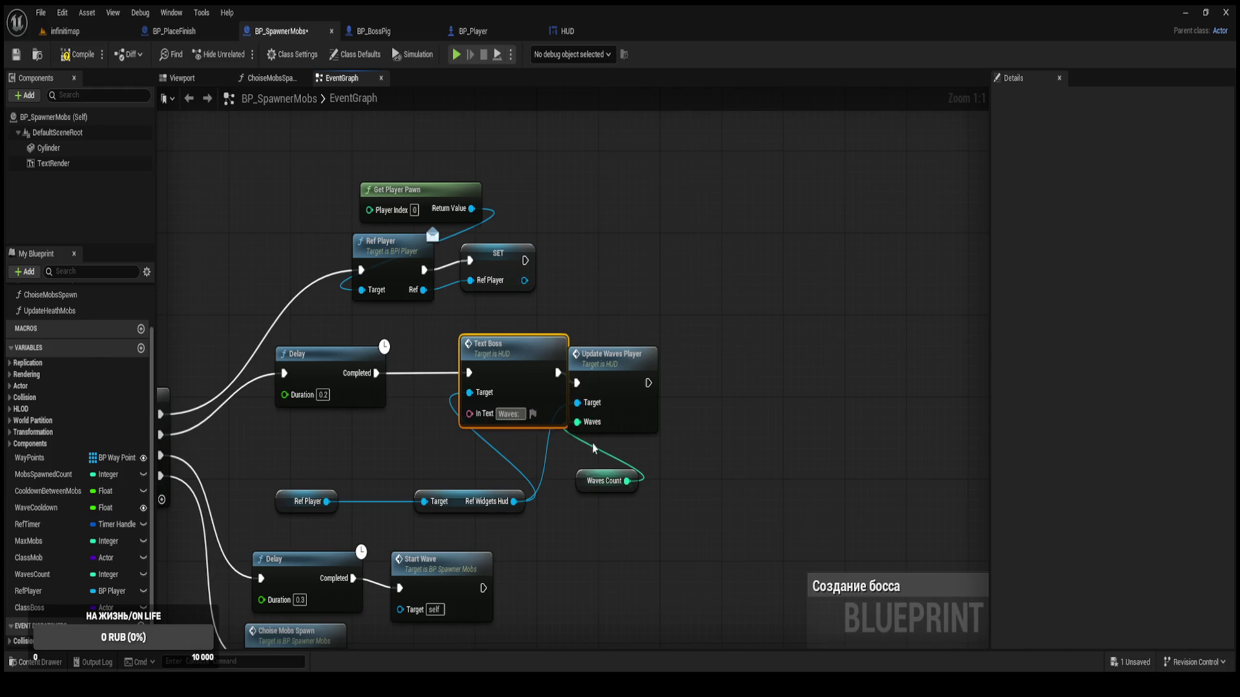
pyautogui.click(707, 429)
pyautogui.moveTo(483, 491); pyautogui.dragTo(436, 491)
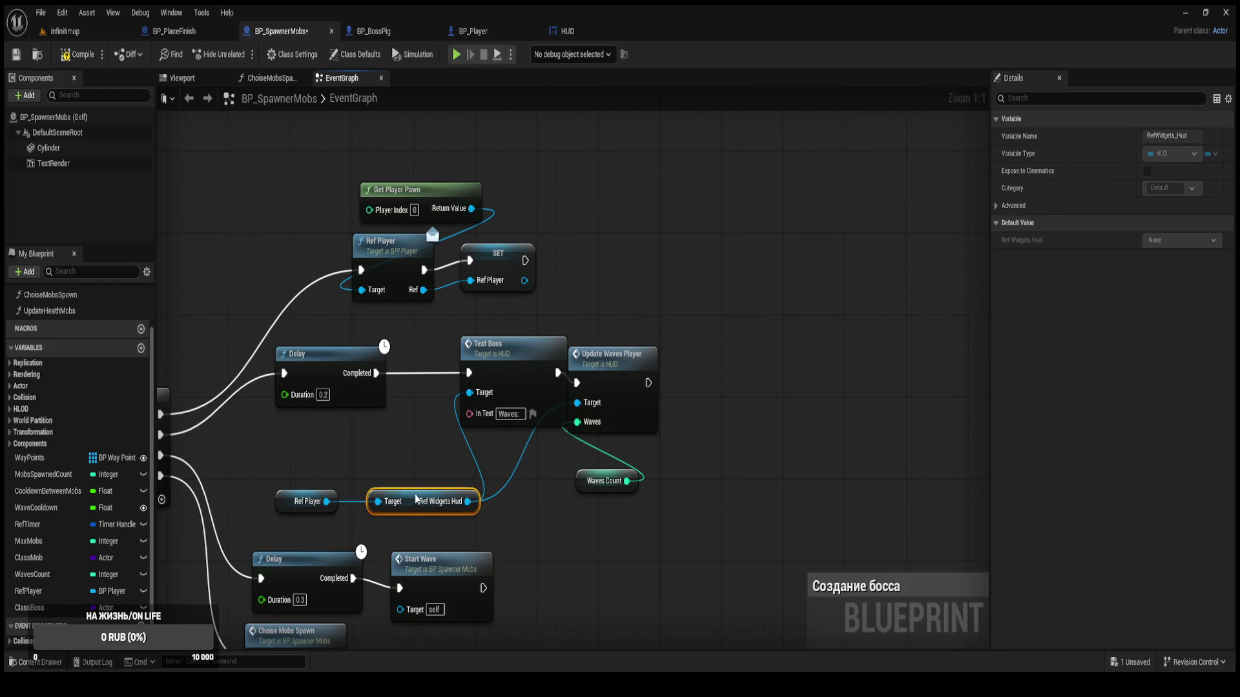
pyautogui.moveTo(520, 370); pyautogui.dragTo(489, 370)
# Compile and save BP_SpawnerMobs, then switch to the HUD widget's event graph.
pyautogui.hotkey('ctrl', 's')
pyautogui.click(751, 284)
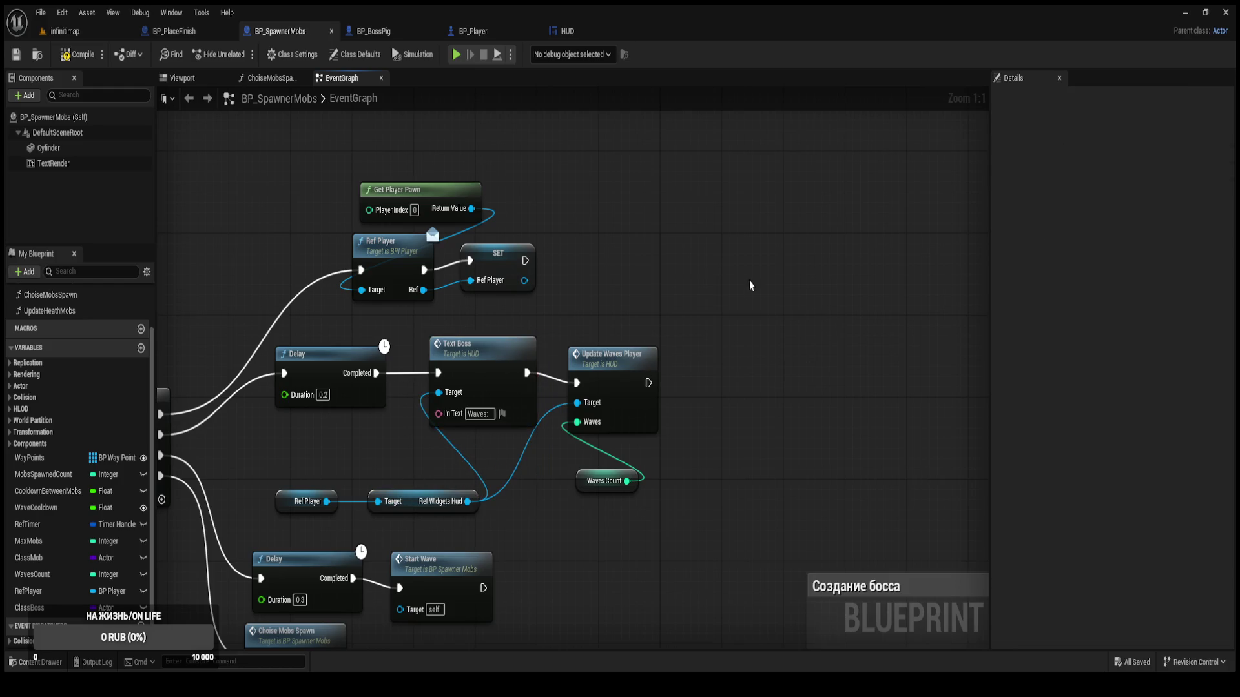
pyautogui.click(78, 54)
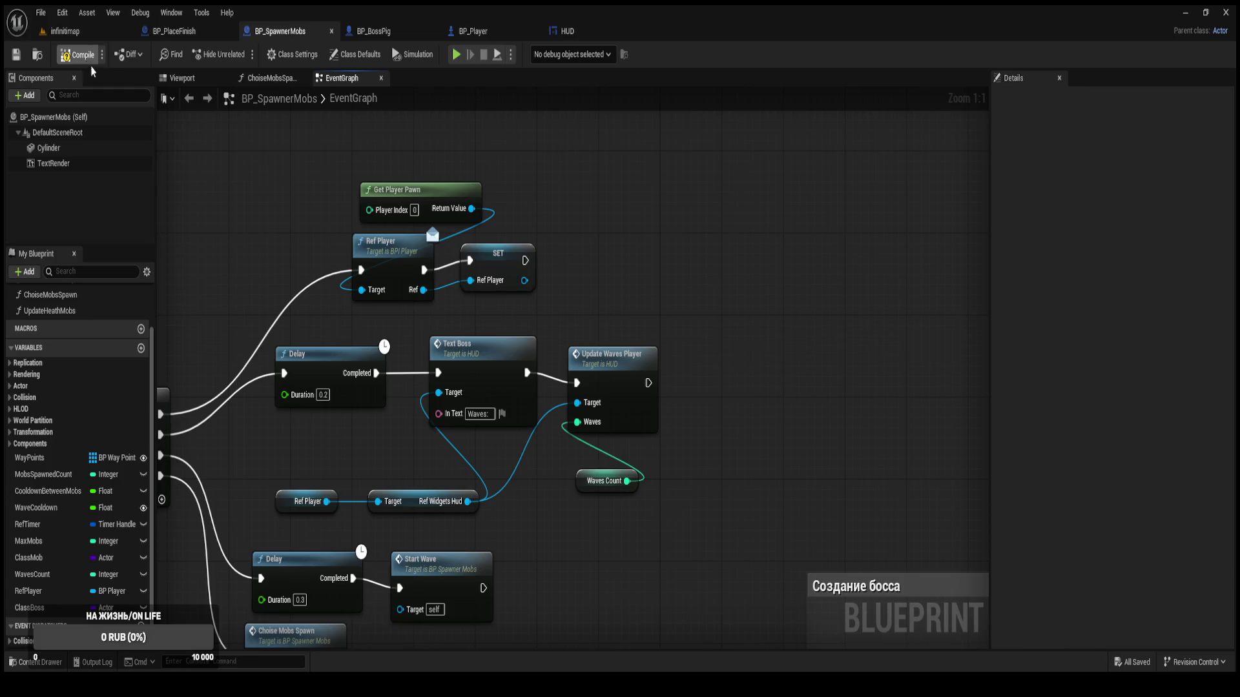
pyautogui.moveTo(609, 286); pyautogui.dragTo(602, 276)
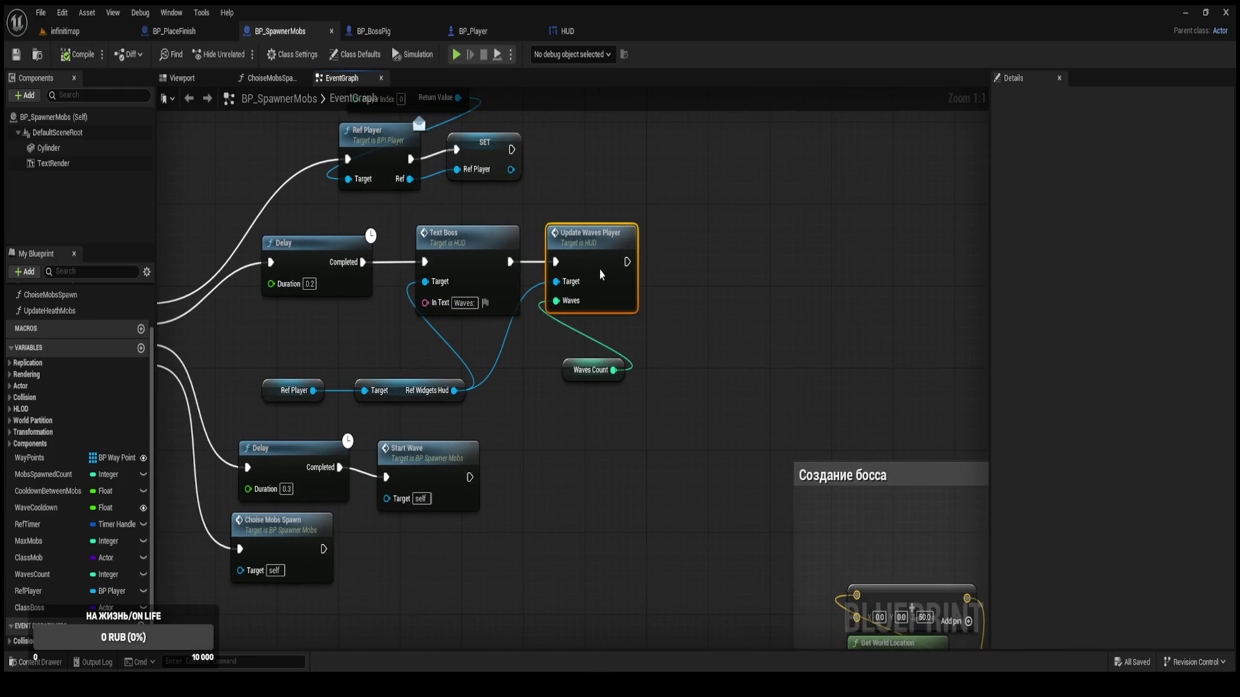
pyautogui.click(721, 308)
pyautogui.hotkey('ctrl', 's')
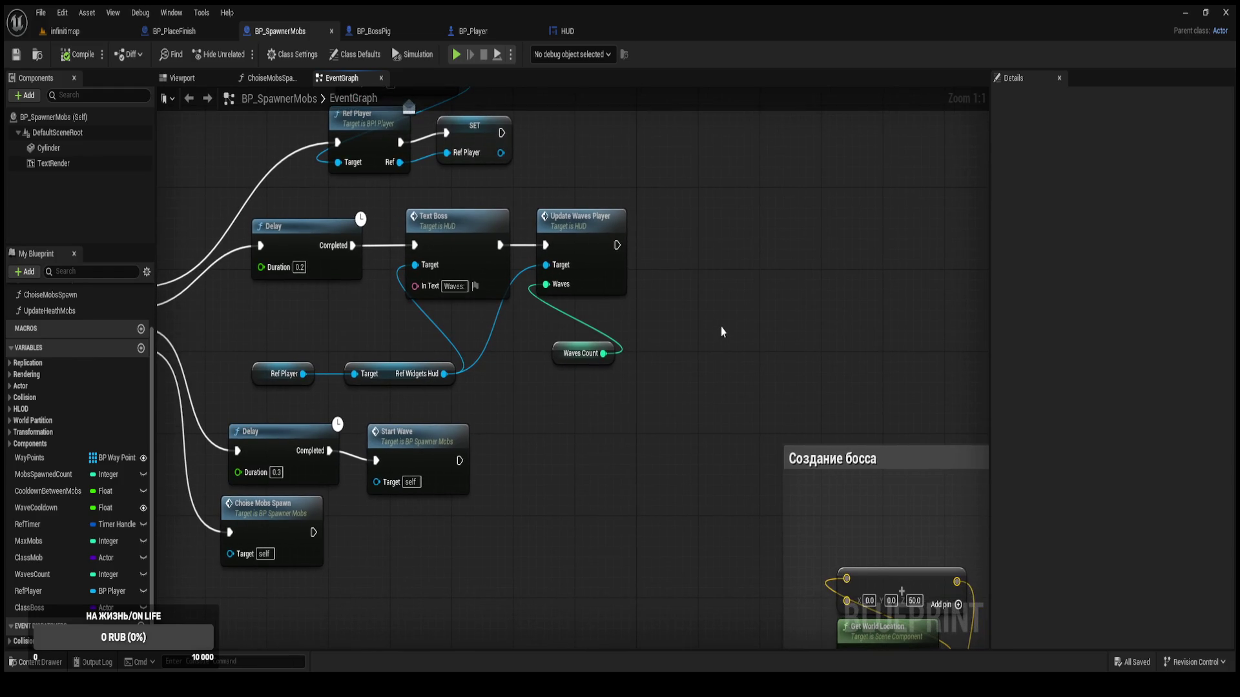
pyautogui.click(566, 31)
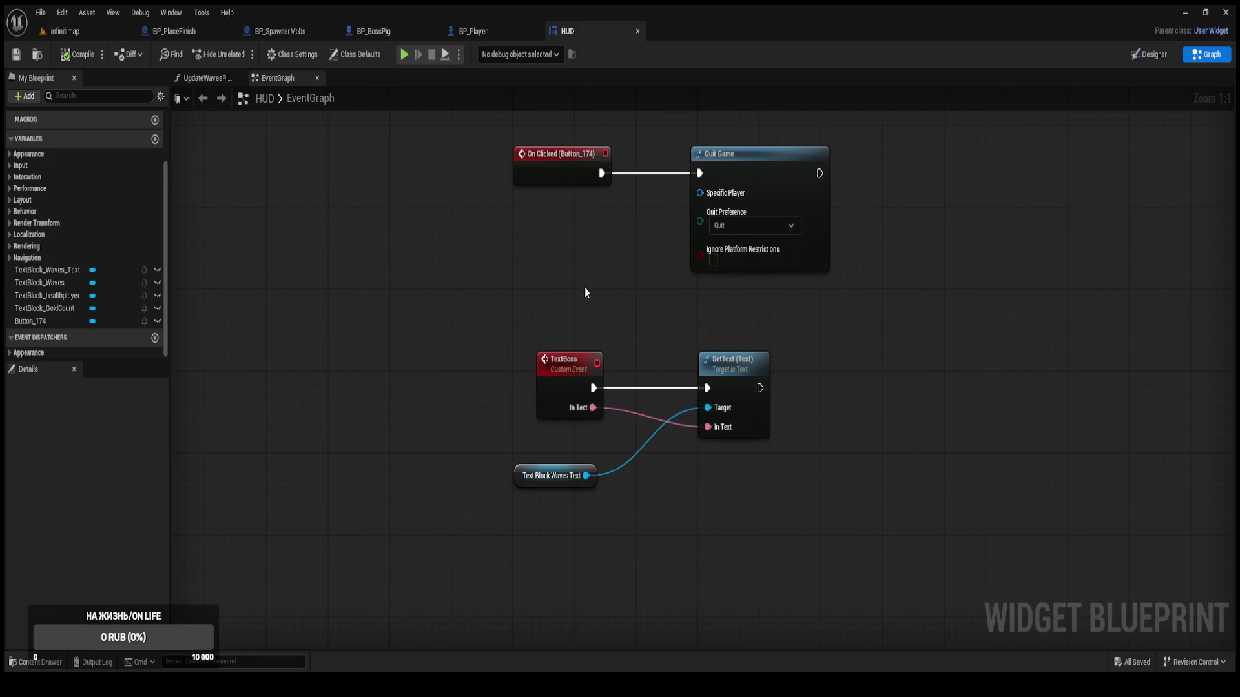
pyautogui.scroll(-2, 590, 262)
pyautogui.moveTo(585, 194); pyautogui.dragTo(525, 406)
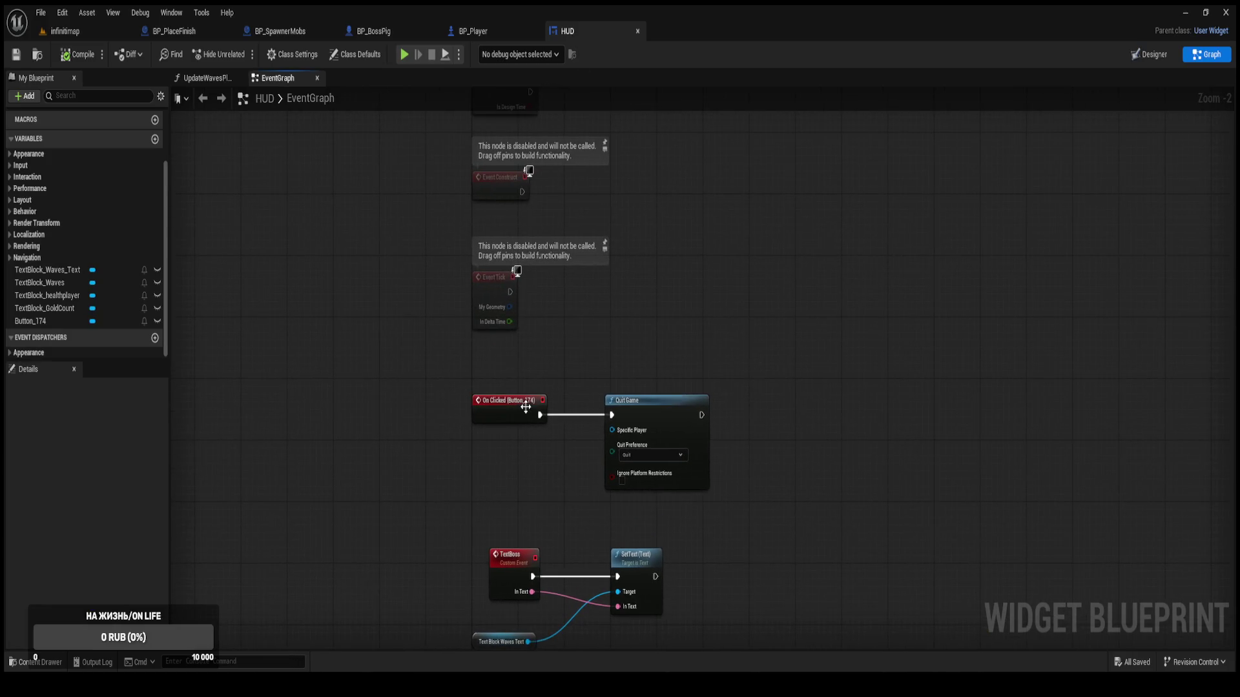
pyautogui.moveTo(553, 360)
pyautogui.mouseDown()
pyautogui.moveTo(545, 480)
pyautogui.moveTo(526, 420)
pyautogui.moveTo(517, 213)
pyautogui.moveTo(516, 350)
pyautogui.moveTo(527, 271)
pyautogui.mouseUp()
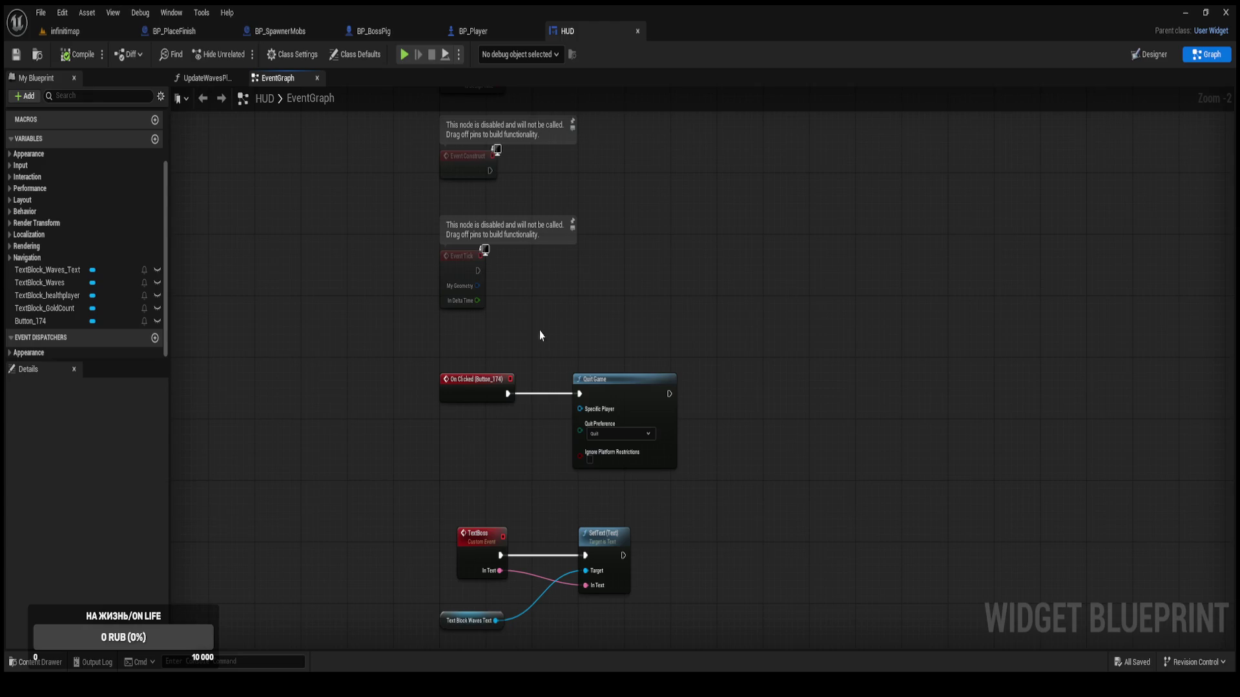
pyautogui.click(64, 31)
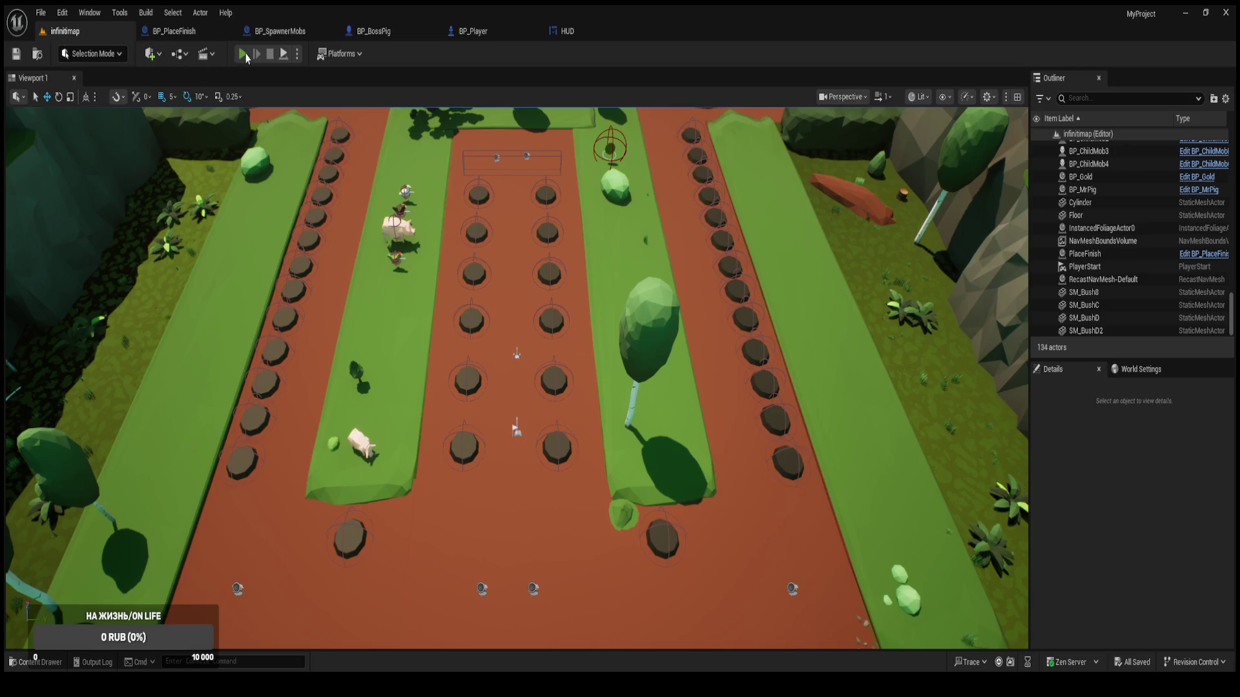
pyautogui.click(243, 54)
pyautogui.click(69, 144)
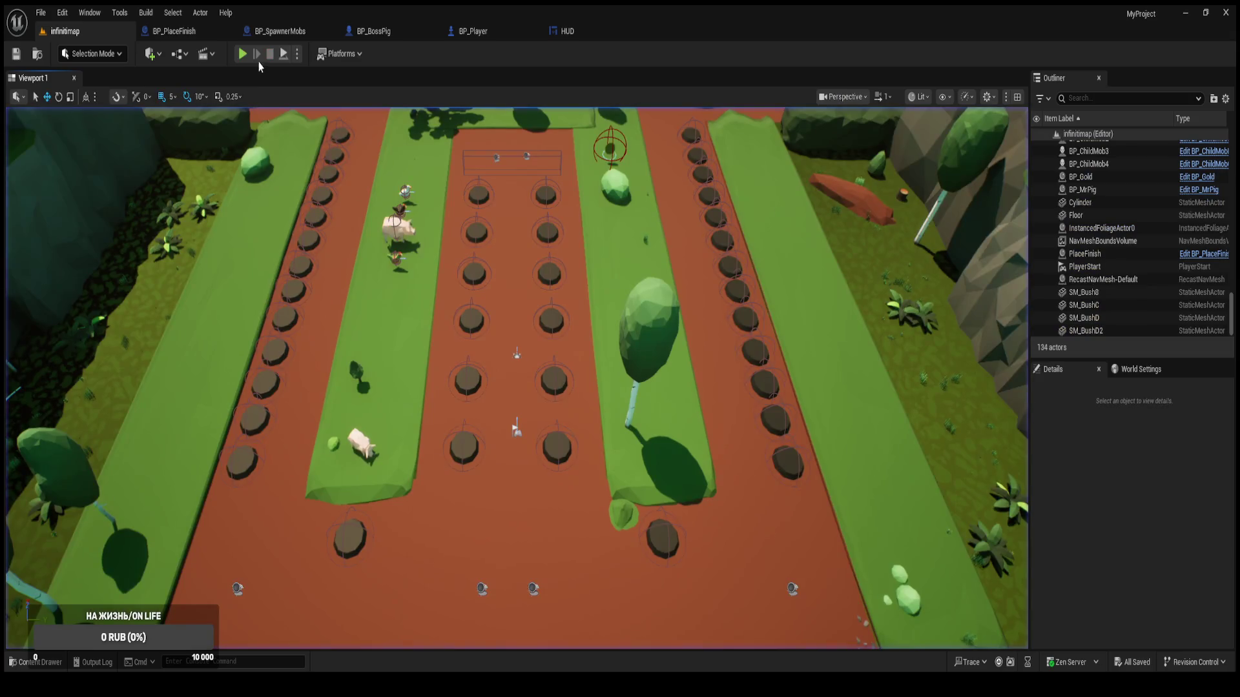
pyautogui.click(243, 53)
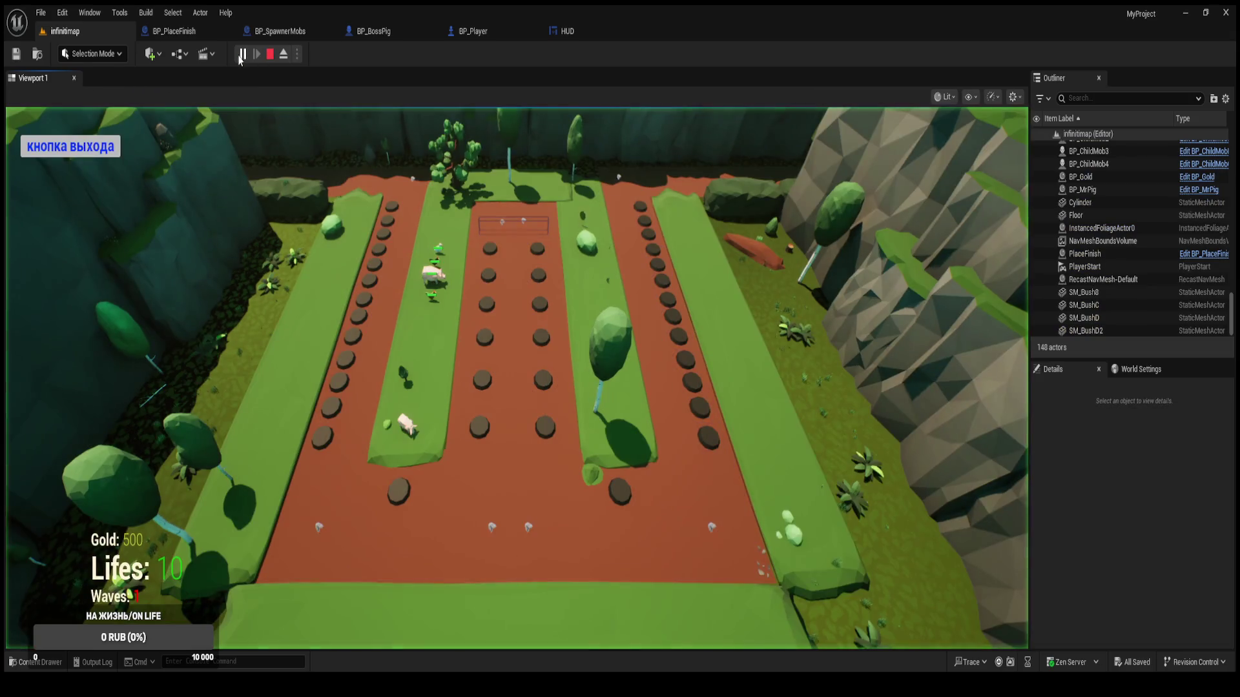
pyautogui.click(112, 155)
pyautogui.click(242, 54)
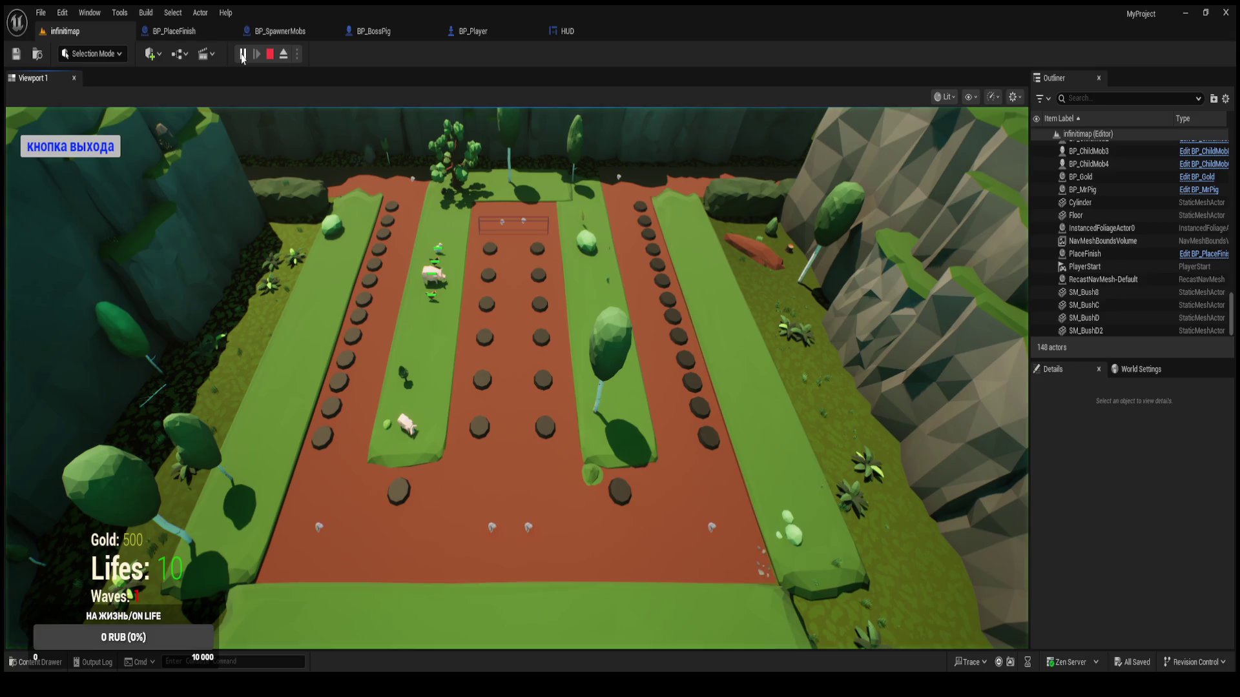
pyautogui.press('Escape')
pyautogui.click(243, 54)
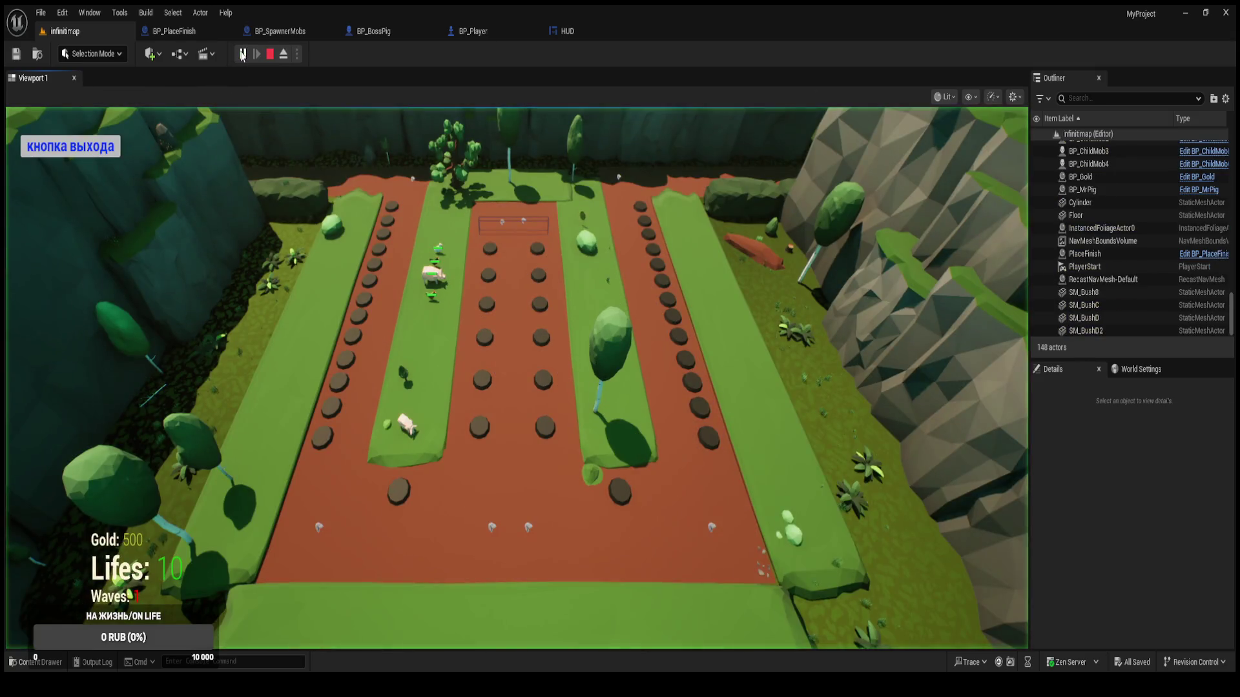
pyautogui.press('Escape')
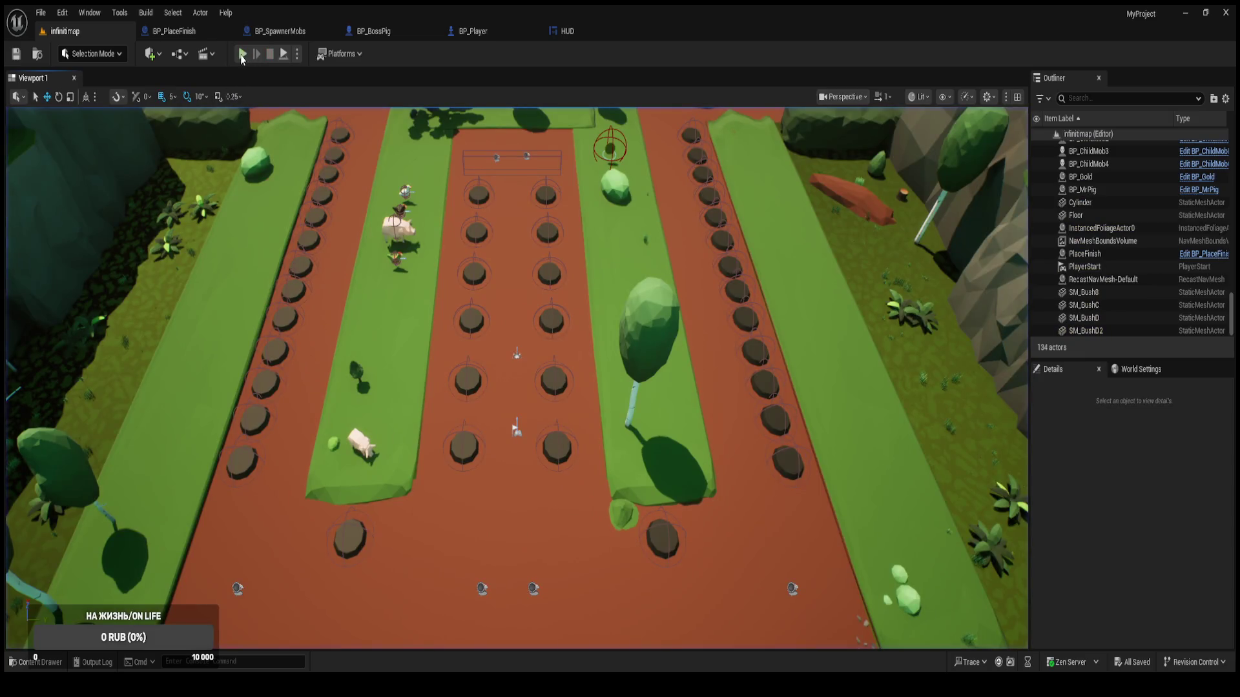
pyautogui.click(242, 54)
pyautogui.click(97, 147)
pyautogui.click(243, 54)
pyautogui.click(105, 153)
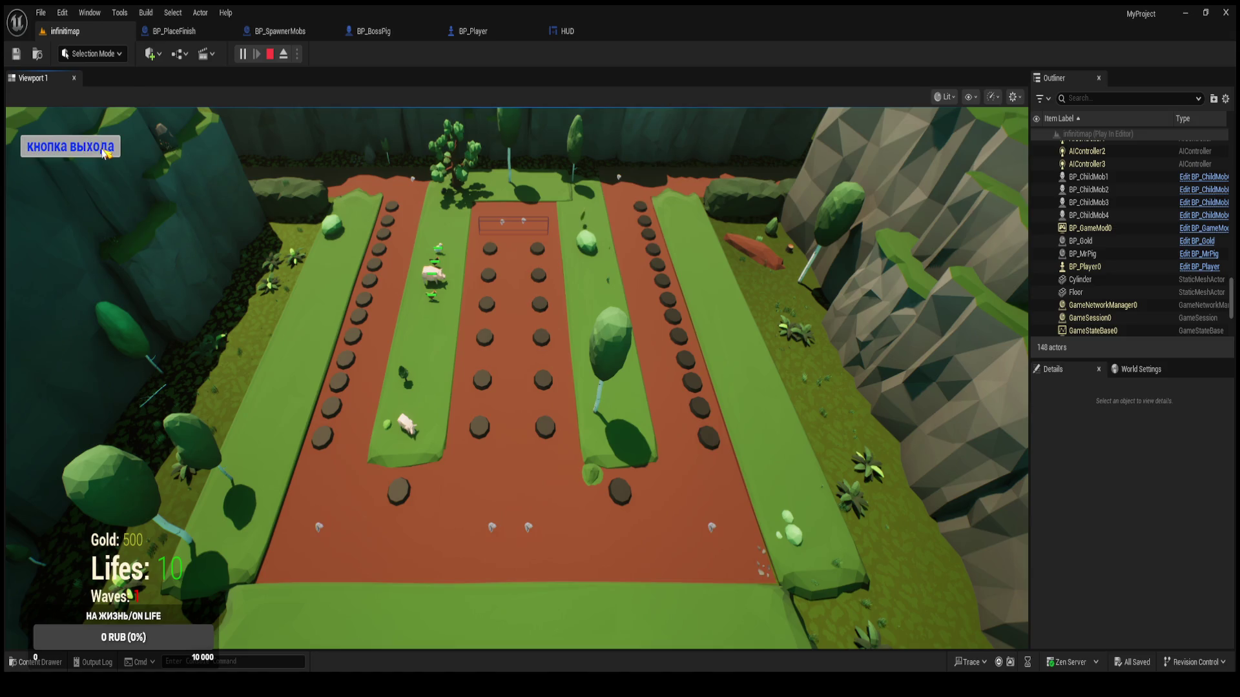
pyautogui.click(575, 31)
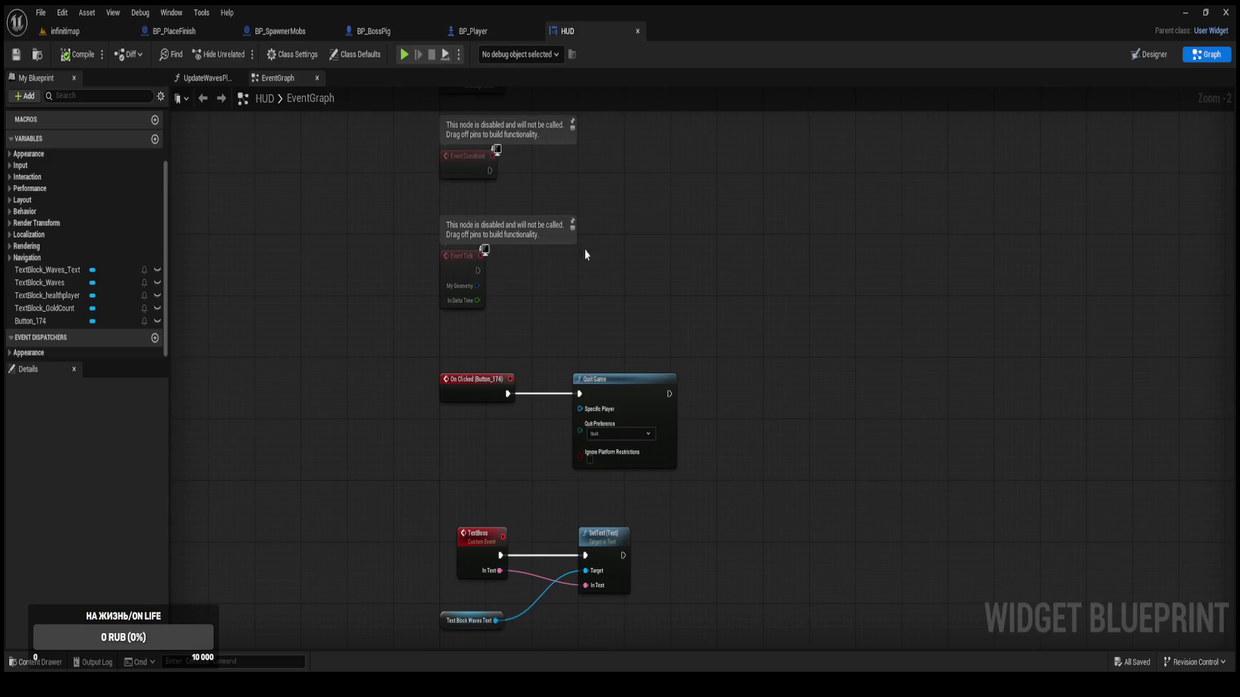
pyautogui.scroll(2, 584, 250)
pyautogui.scroll(5, 563, 127)
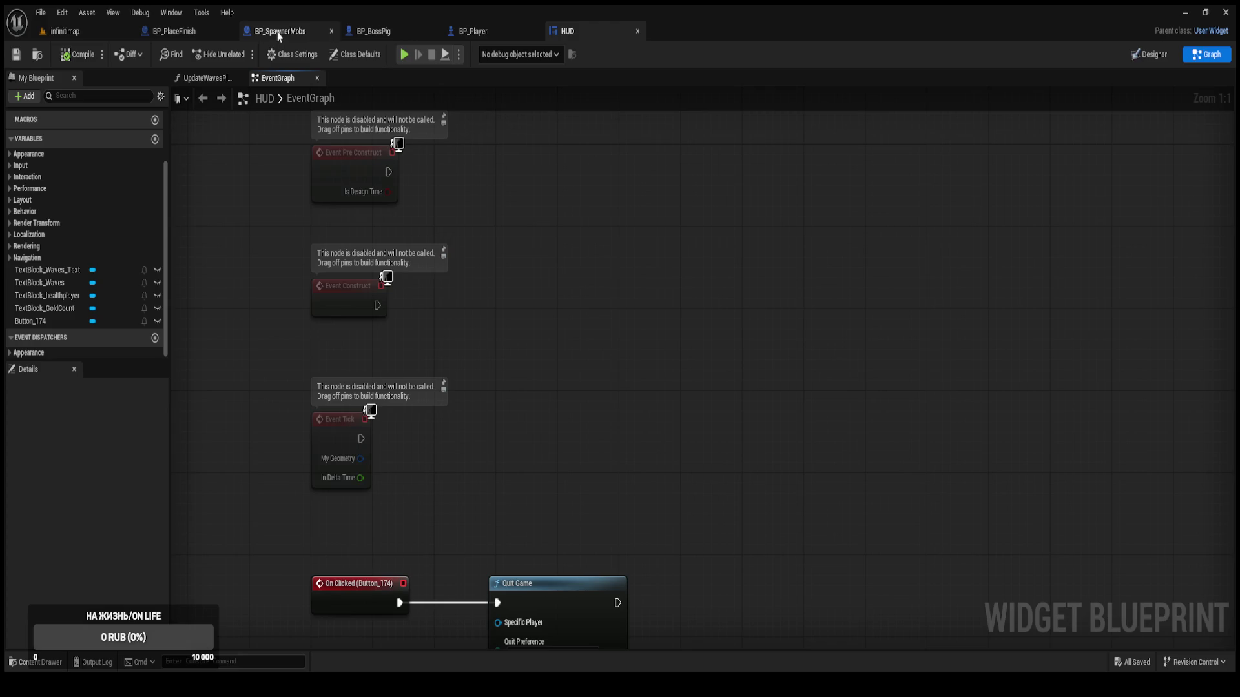
pyautogui.click(497, 33)
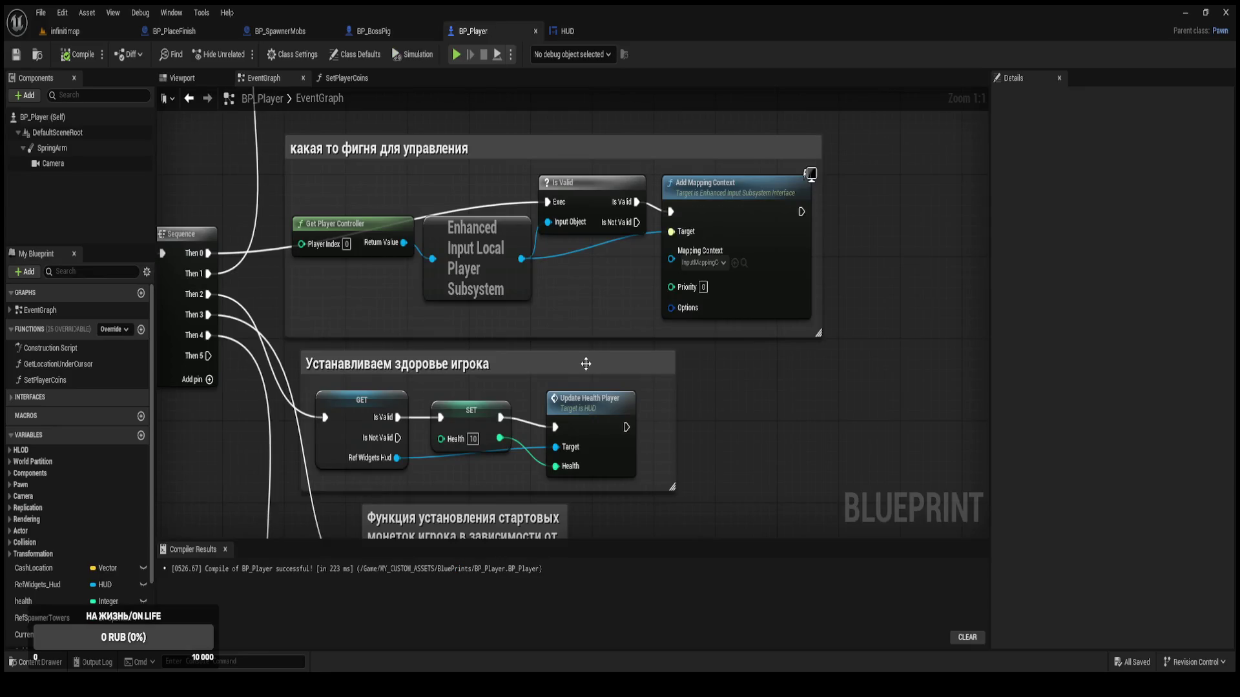
pyautogui.scroll(-2, 586, 363)
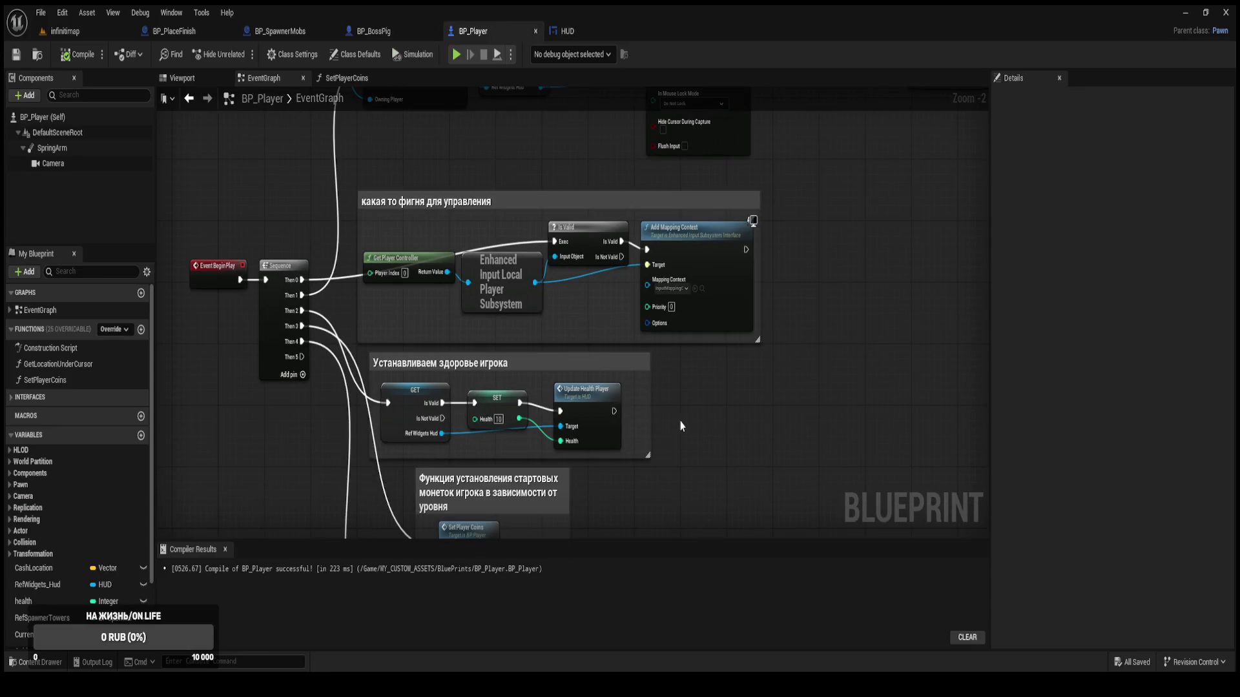
pyautogui.scroll(1, 684, 417)
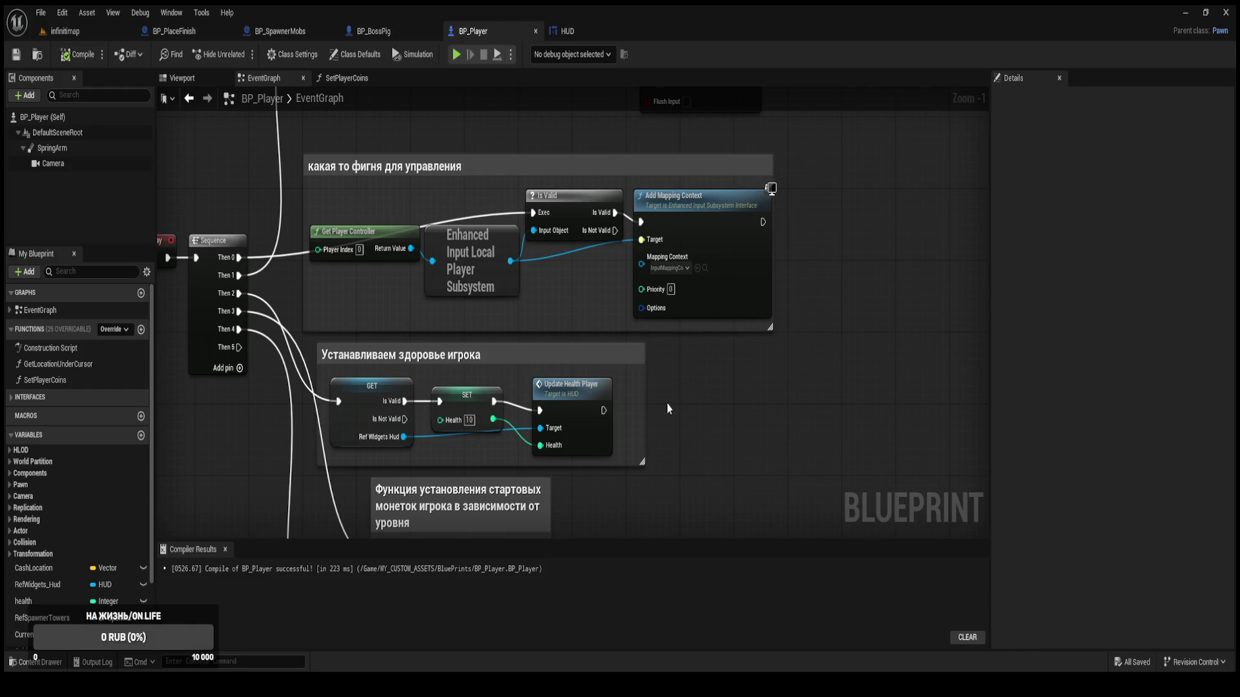
pyautogui.moveTo(684, 420)
pyautogui.mouseDown()
pyautogui.moveTo(885, 432)
pyautogui.moveTo(872, 521)
pyautogui.moveTo(846, 385)
pyautogui.moveTo(803, 315)
pyautogui.mouseUp()
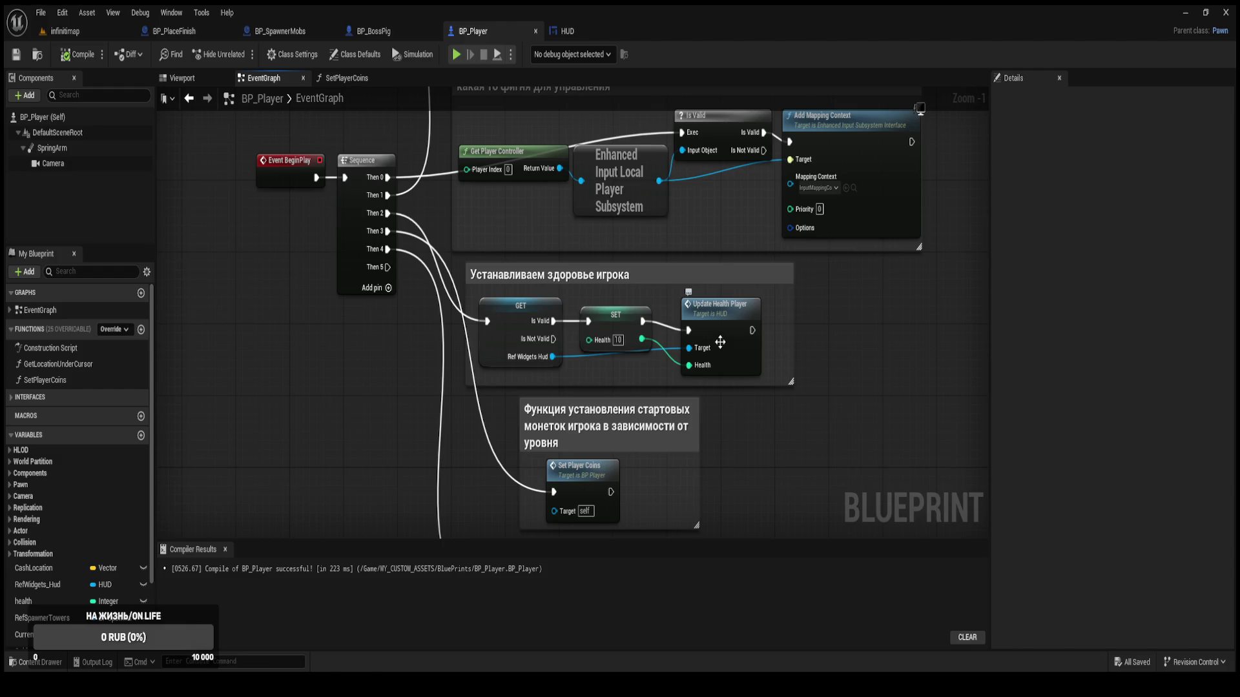
# Review the HUD's UpdateWavesPlayer function graph, then return to the HUD EventGraph.
pyautogui.click(590, 33)
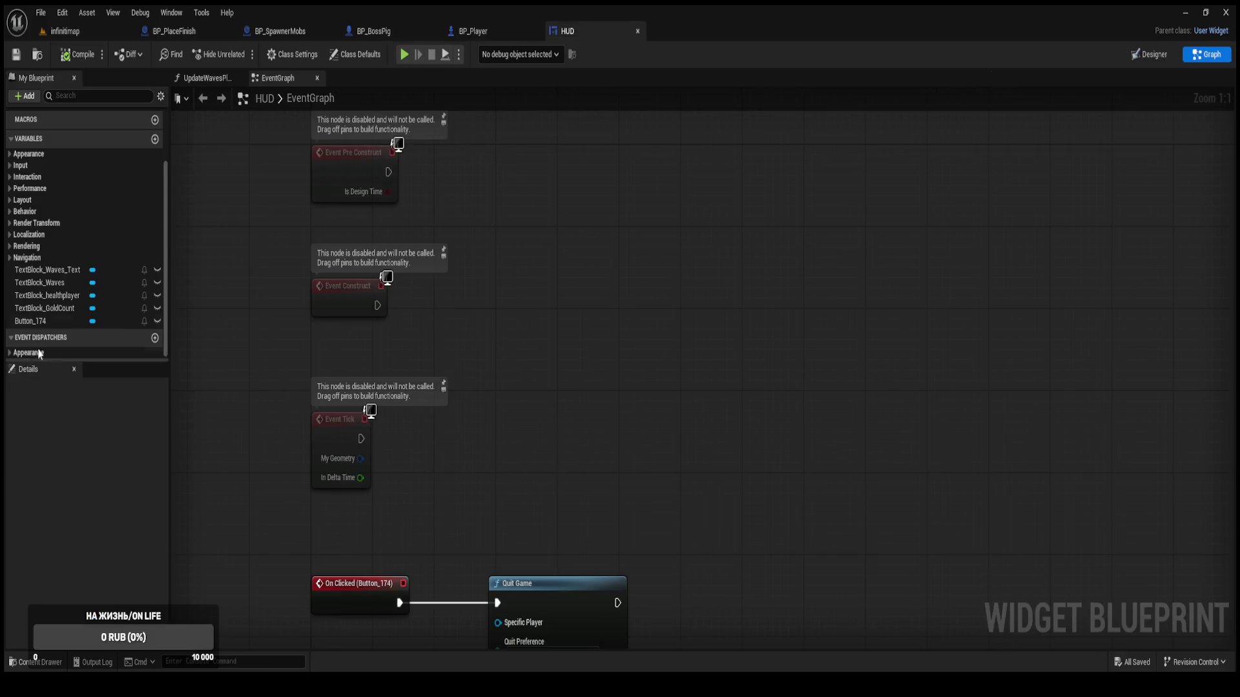
pyautogui.scroll(3, 65, 272)
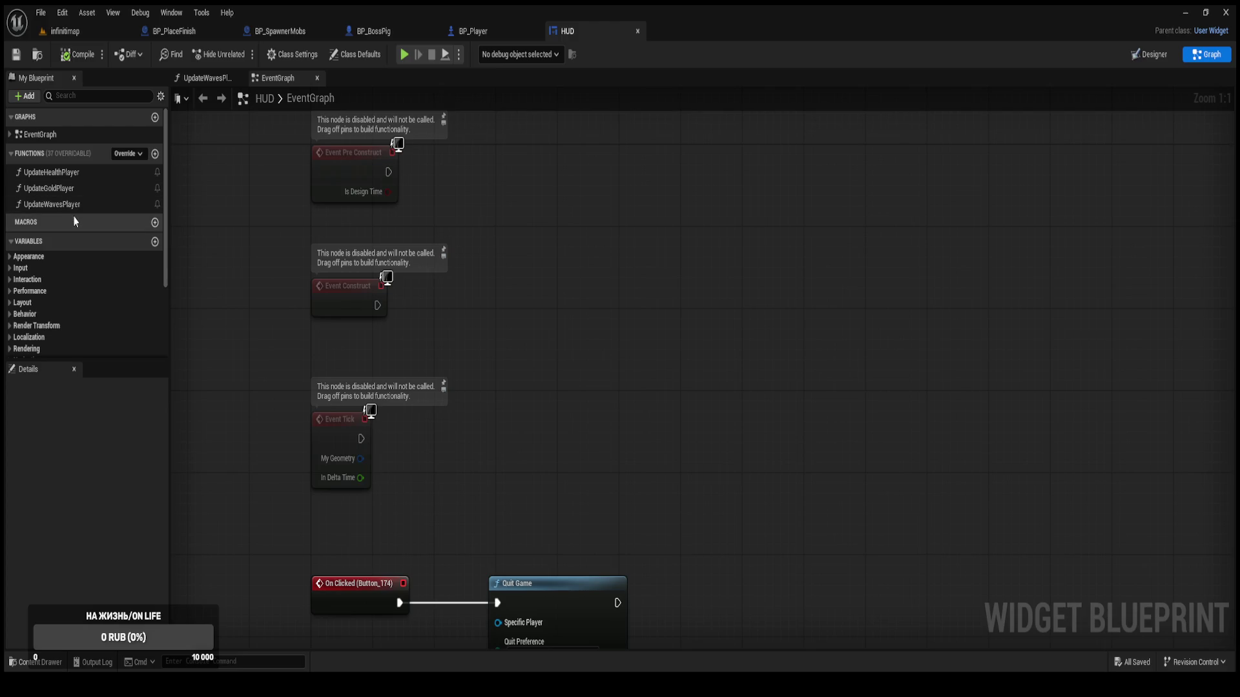
pyautogui.click(75, 206)
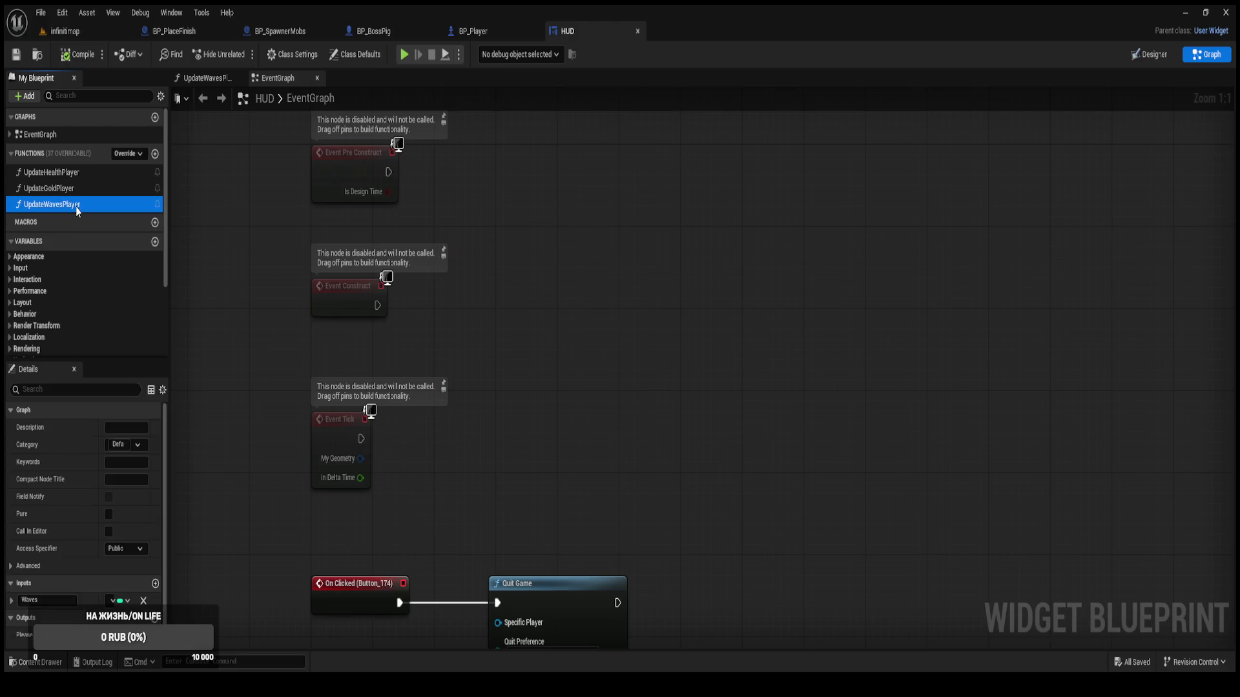
pyautogui.doubleClick(75, 206)
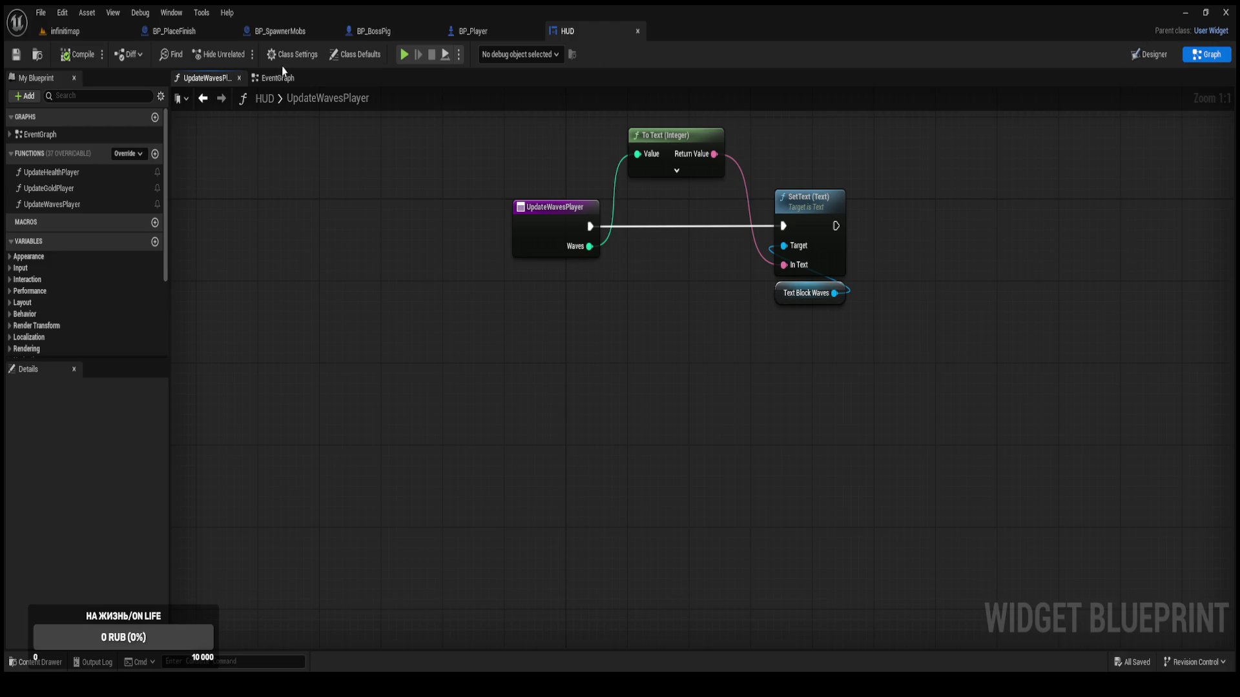
pyautogui.moveTo(278, 78); pyautogui.dragTo(220, 79)
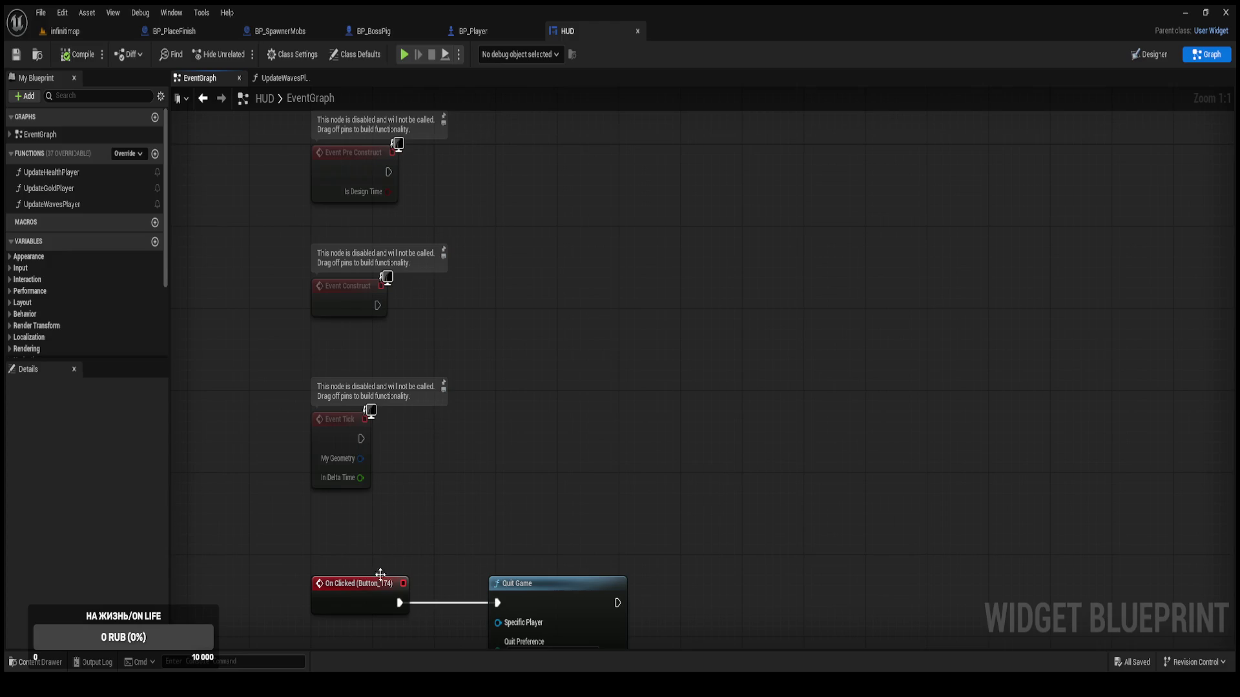
# Delete Event Pre Construct and Event Tick from the HUD graph and move Event Construct up.
pyautogui.click(350, 153)
pyautogui.press('Delete')
pyautogui.click(333, 446)
pyautogui.press('Delete')
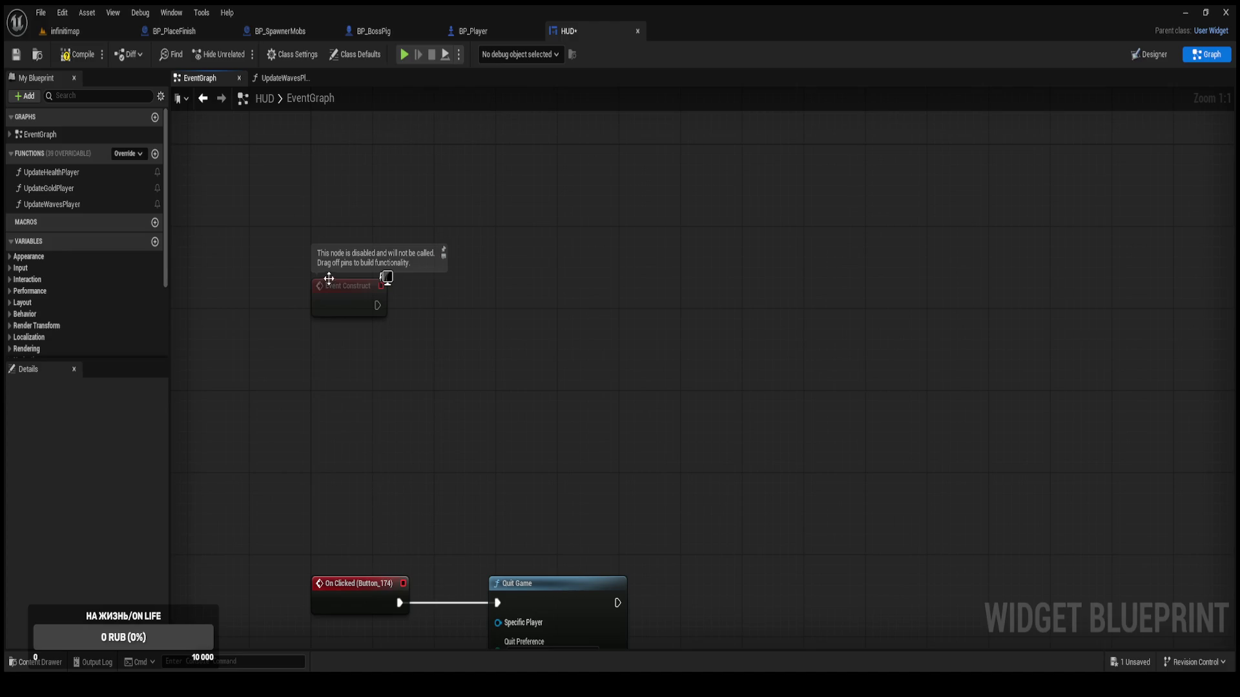
pyautogui.moveTo(341, 317); pyautogui.dragTo(341, 258)
pyautogui.click(368, 415)
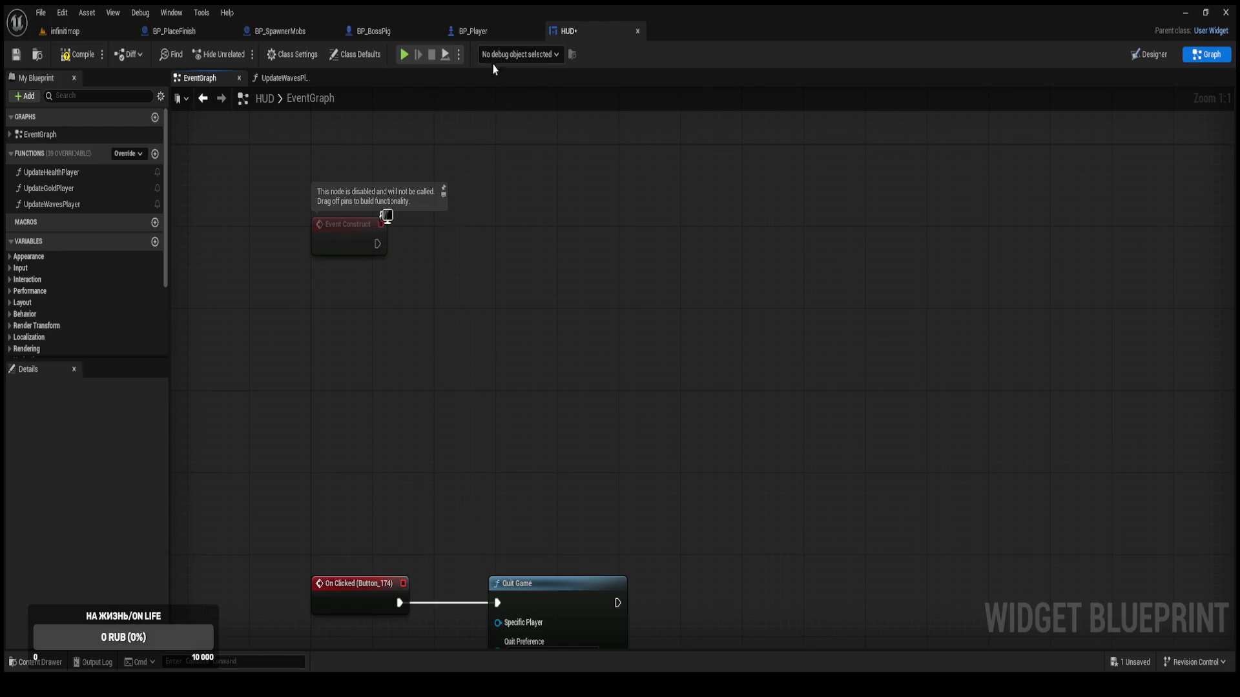
# Check BP_Player's Update Health Player call for reference, then return to the HUD blueprint.
pyautogui.click(478, 32)
pyautogui.scroll(-1, 534, 218)
pyautogui.moveTo(534, 219)
pyautogui.mouseDown()
pyautogui.moveTo(555, 336)
pyautogui.moveTo(575, 65)
pyautogui.mouseUp()
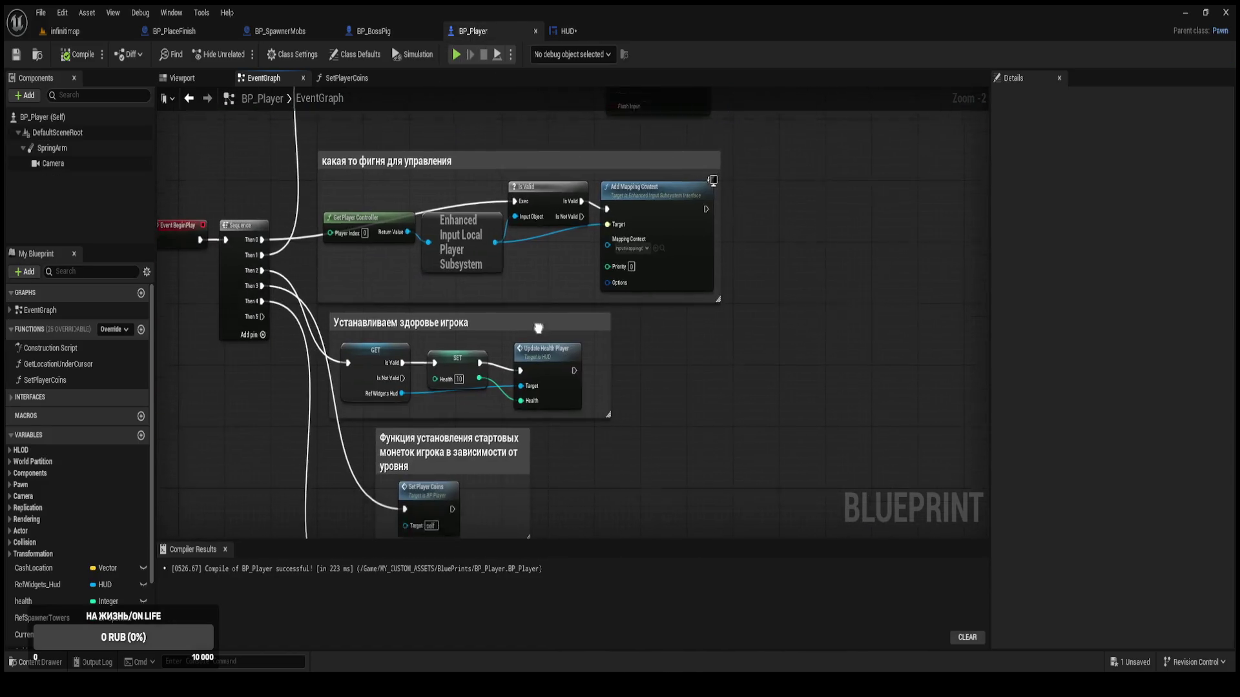
pyautogui.scroll(2, 579, 313)
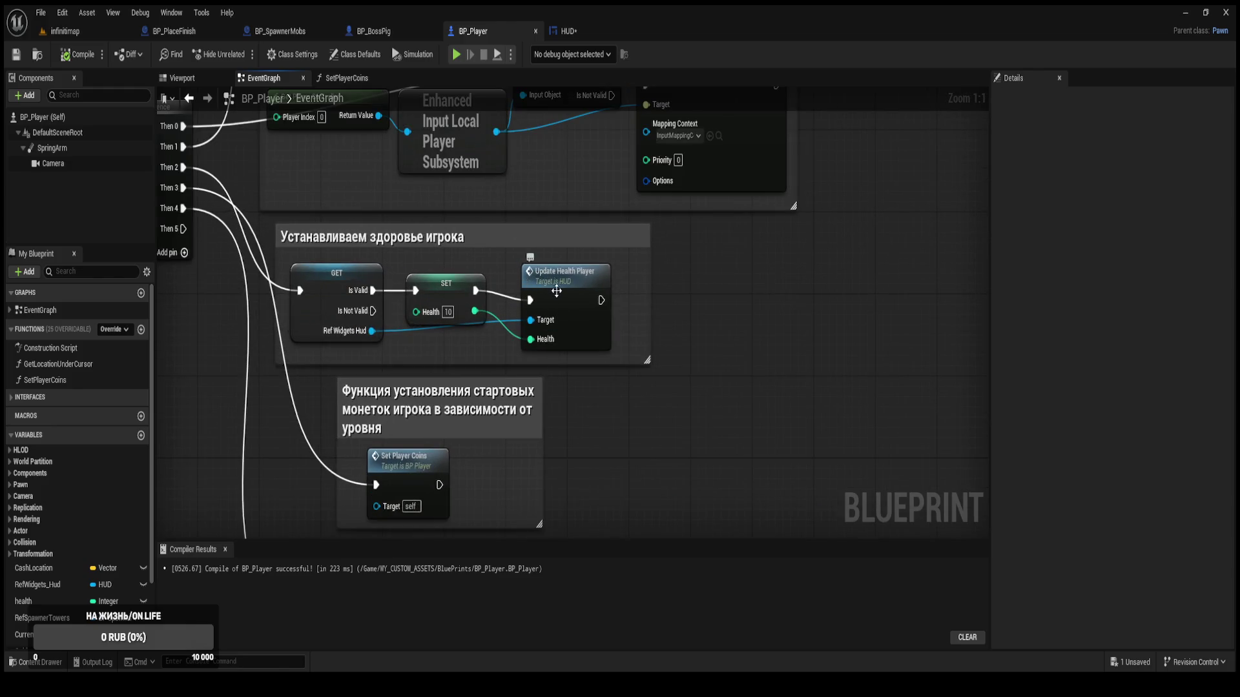
pyautogui.click(559, 288)
pyautogui.moveTo(497, 303); pyautogui.dragTo(544, 305)
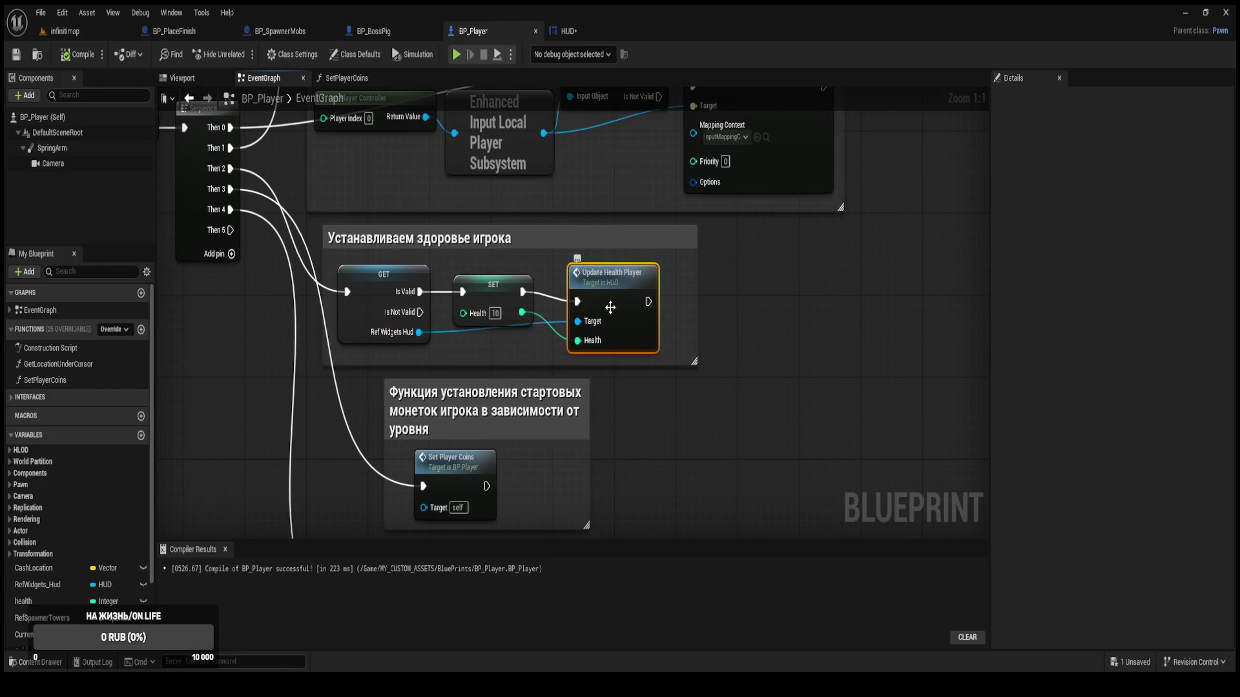
pyautogui.click(577, 32)
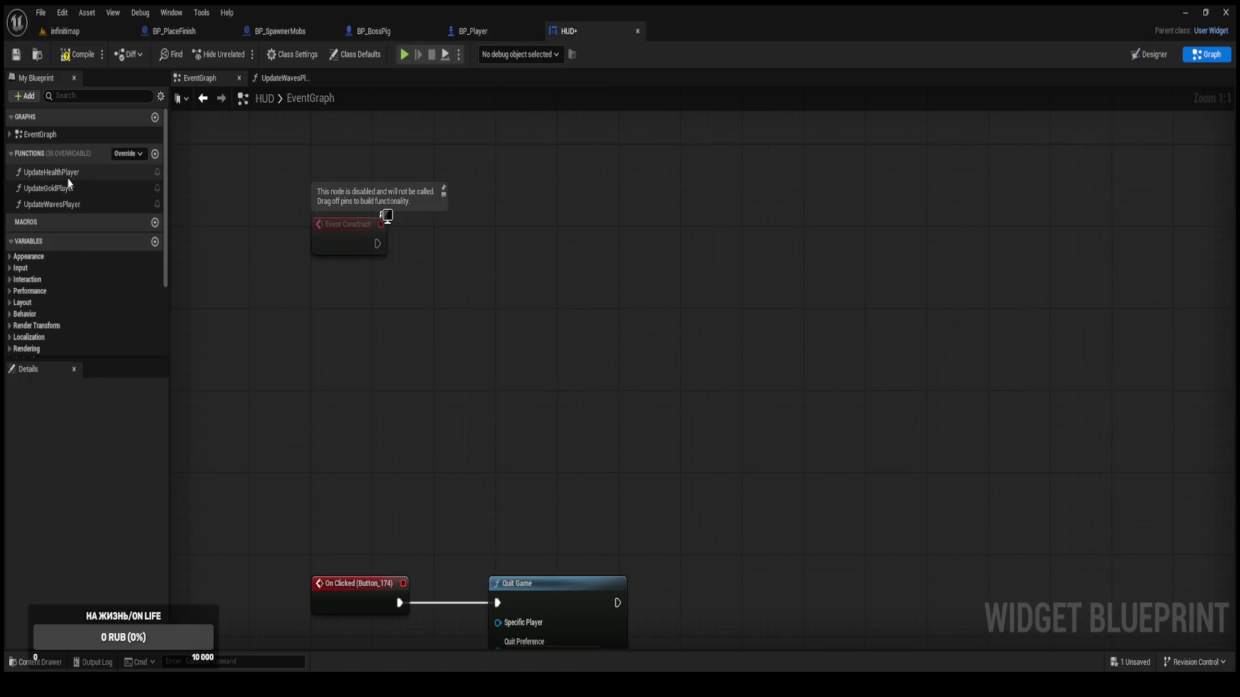
# Place Update Health Player and Update Waves Player calls in the HUD event graph.
pyautogui.moveTo(52, 173); pyautogui.dragTo(495, 225)
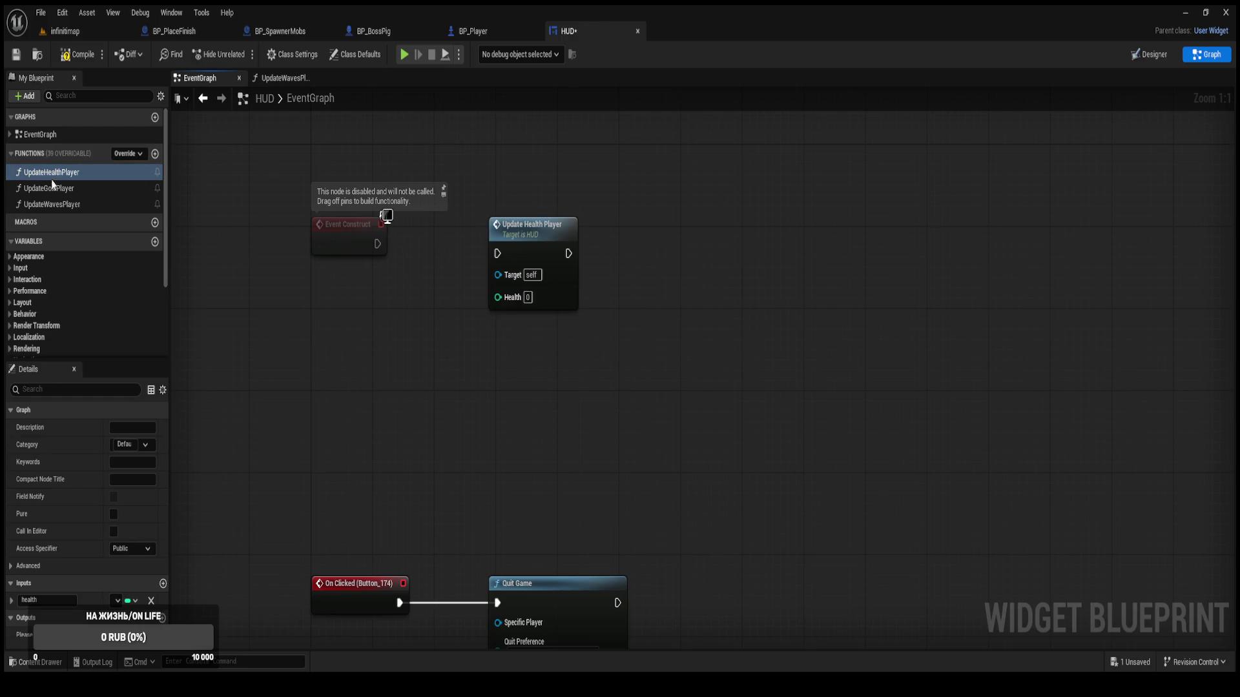
pyautogui.click(48, 202)
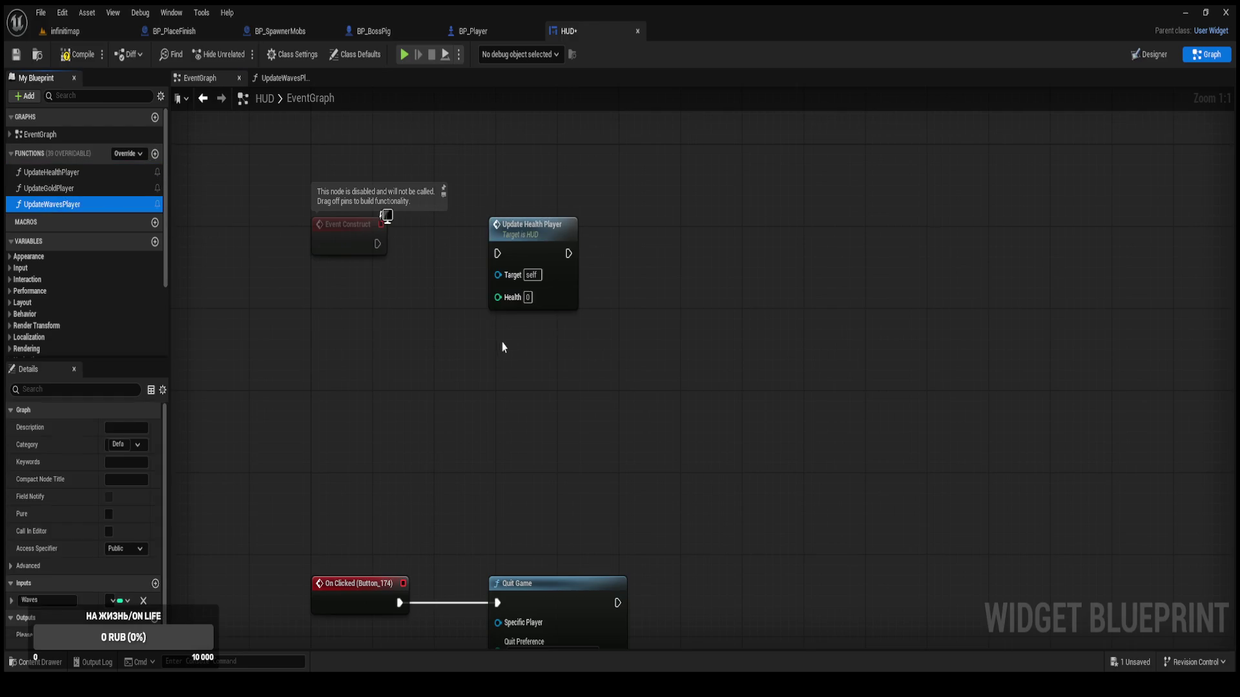
pyautogui.moveTo(503, 347); pyautogui.dragTo(504, 347)
# Inspect the TextBoss SetText nodes and select the Text Block Waves Text reference.
pyautogui.moveTo(469, 406)
pyautogui.mouseDown()
pyautogui.moveTo(436, 191)
pyautogui.moveTo(464, 94)
pyautogui.moveTo(396, 553)
pyautogui.moveTo(456, 396)
pyautogui.moveTo(429, 307)
pyautogui.mouseUp()
pyautogui.click(387, 434)
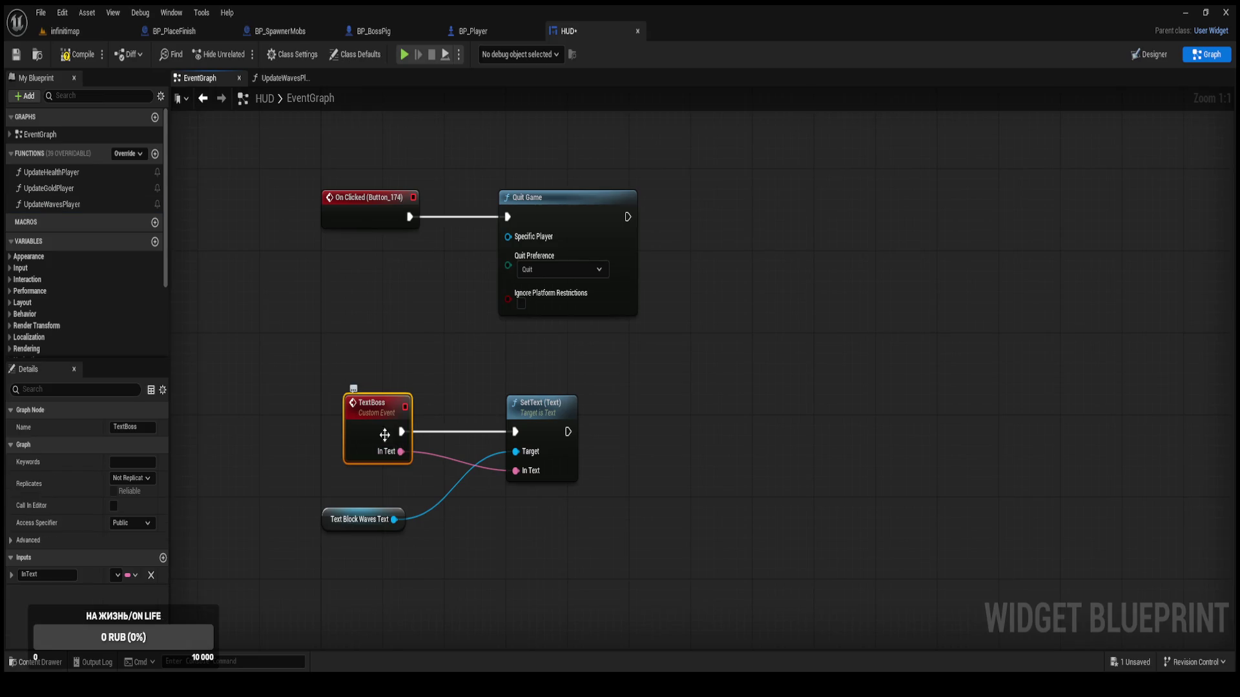
pyautogui.click(544, 432)
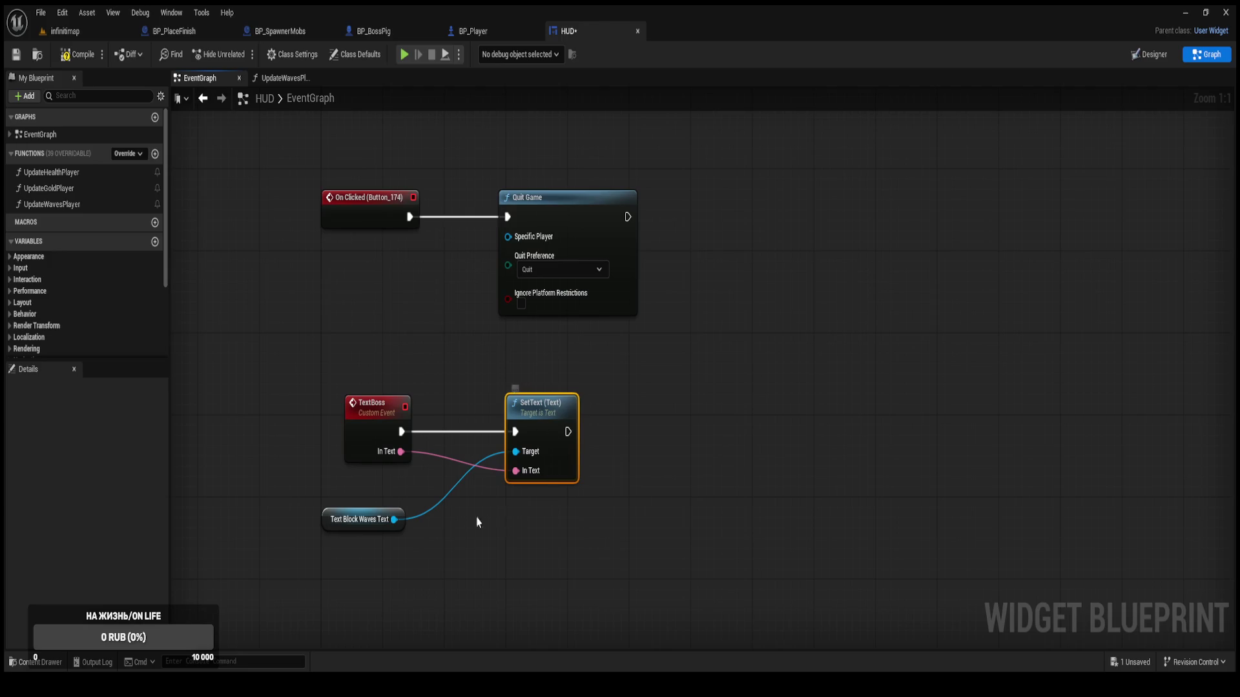
pyautogui.click(323, 525)
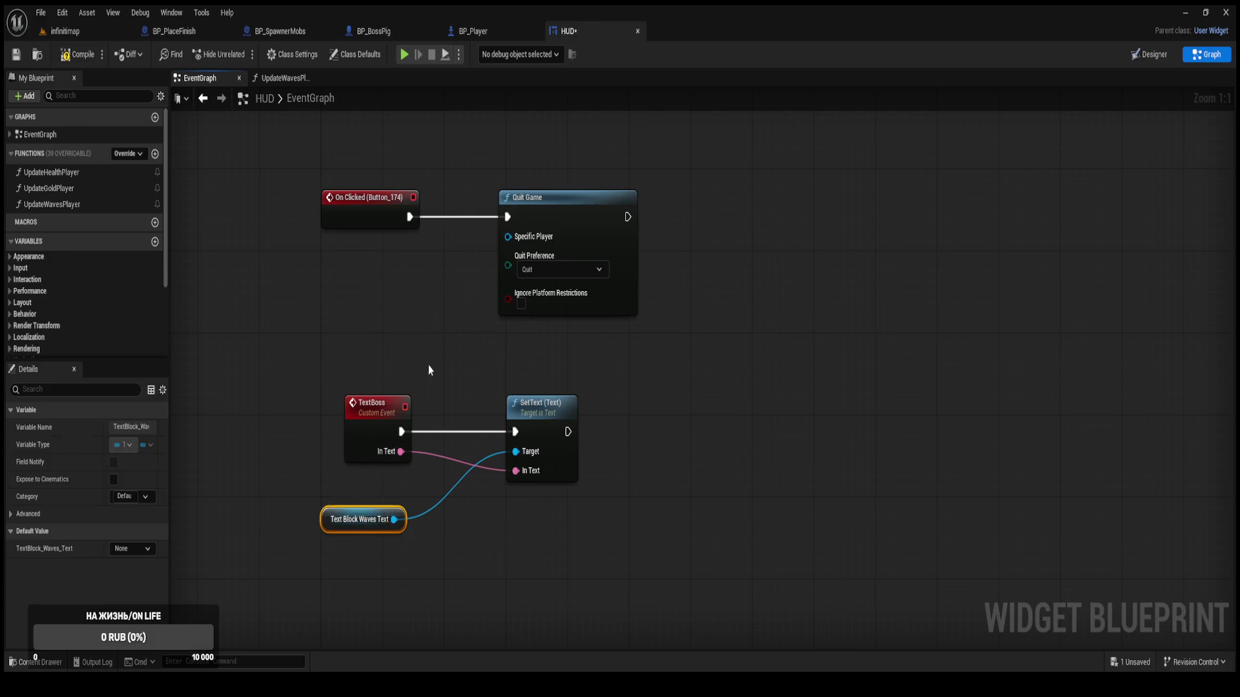
pyautogui.moveTo(429, 368); pyautogui.dragTo(356, 669)
# Paste a Waves Text reference and wire Event Construct to Update Health Player (10), then Update Waves Player.
pyautogui.hotkey('ctrl', 'v')
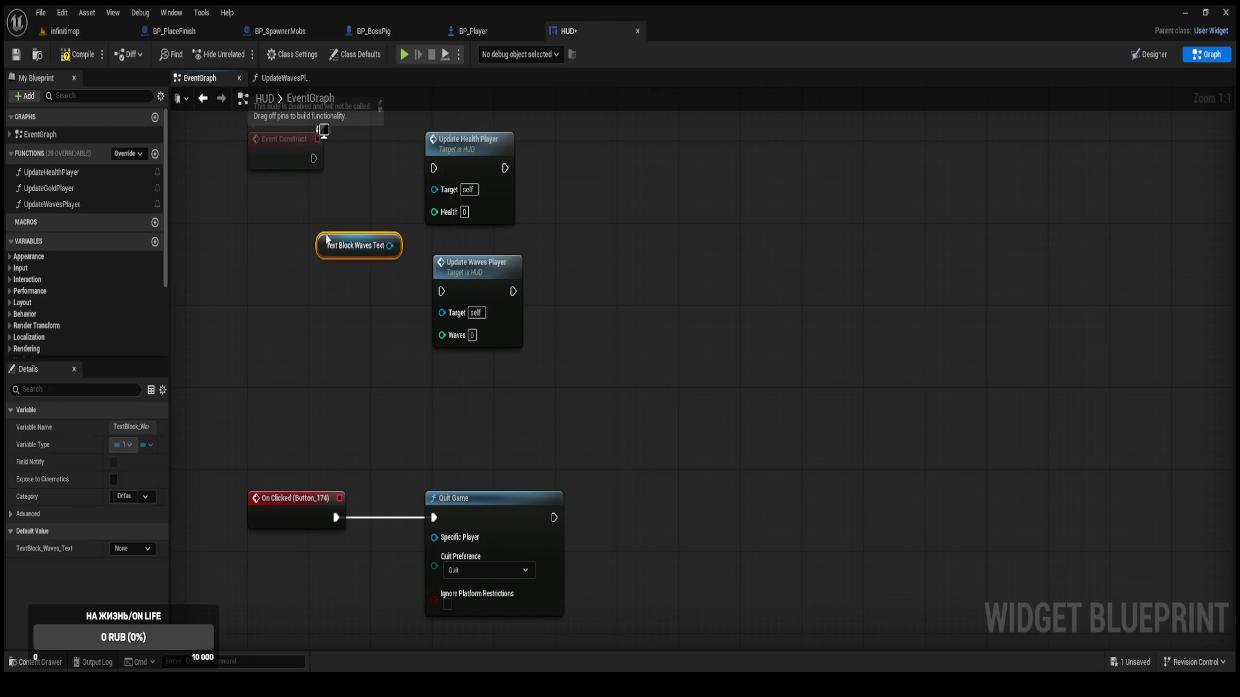
pyautogui.moveTo(323, 238); pyautogui.dragTo(426, 377)
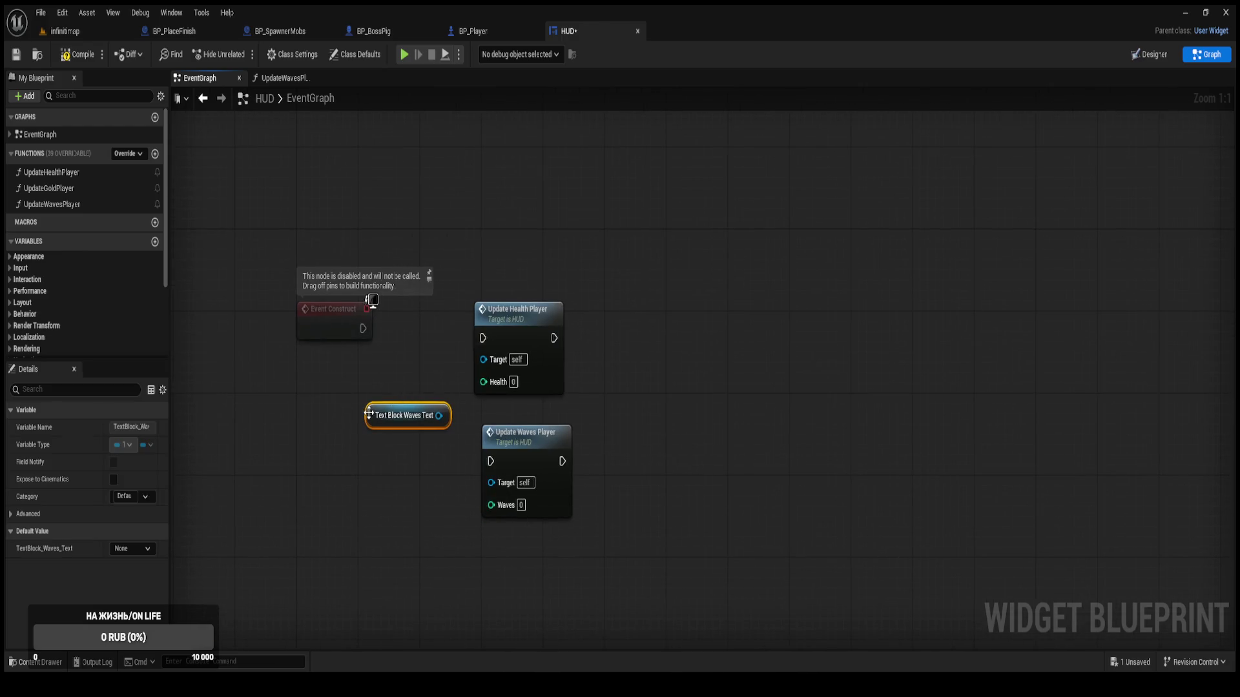
pyautogui.moveTo(370, 410); pyautogui.dragTo(308, 461)
pyautogui.moveTo(483, 338); pyautogui.dragTo(445, 317)
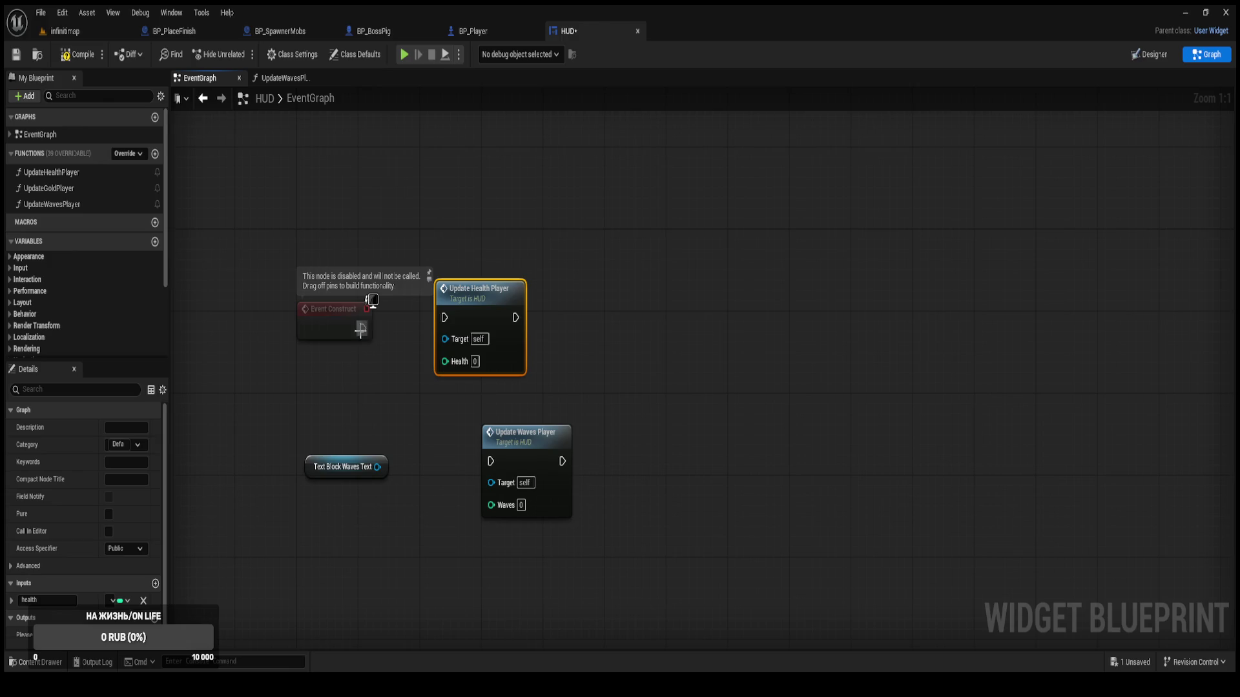
pyautogui.moveTo(363, 329); pyautogui.dragTo(445, 317)
pyautogui.click(475, 361)
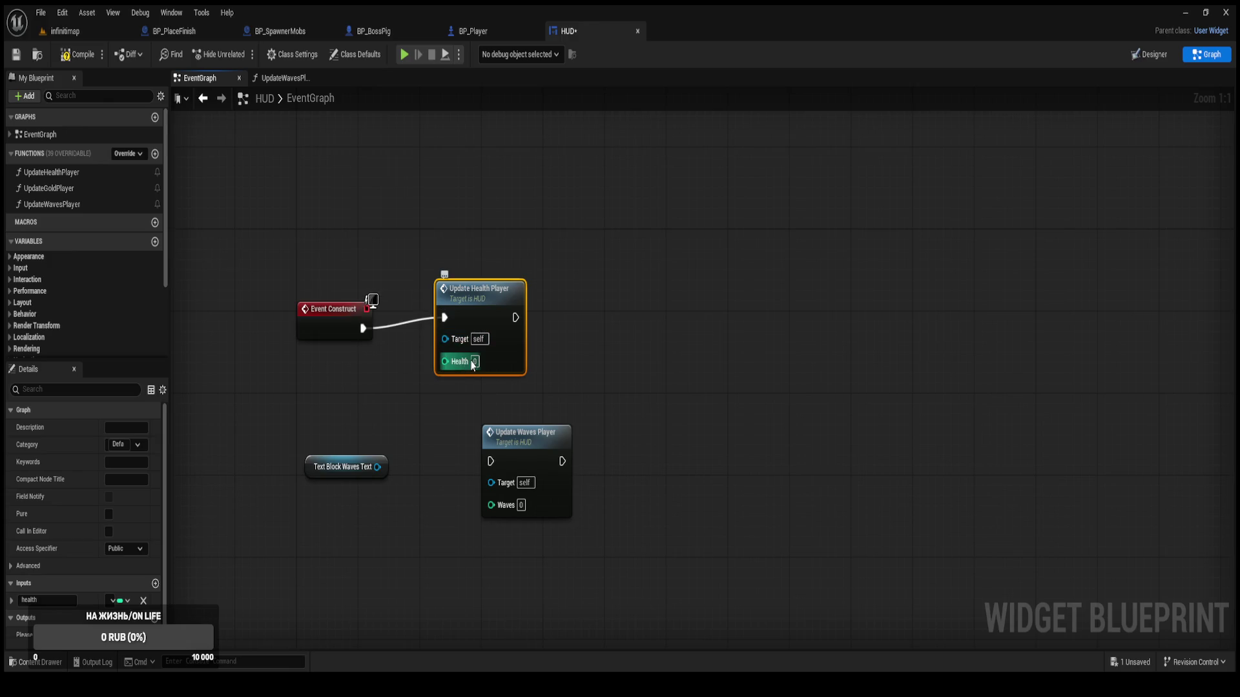
pyautogui.write('10')
pyautogui.moveTo(541, 453)
pyautogui.mouseDown()
pyautogui.moveTo(656, 331)
pyautogui.moveTo(516, 317)
pyautogui.mouseUp()
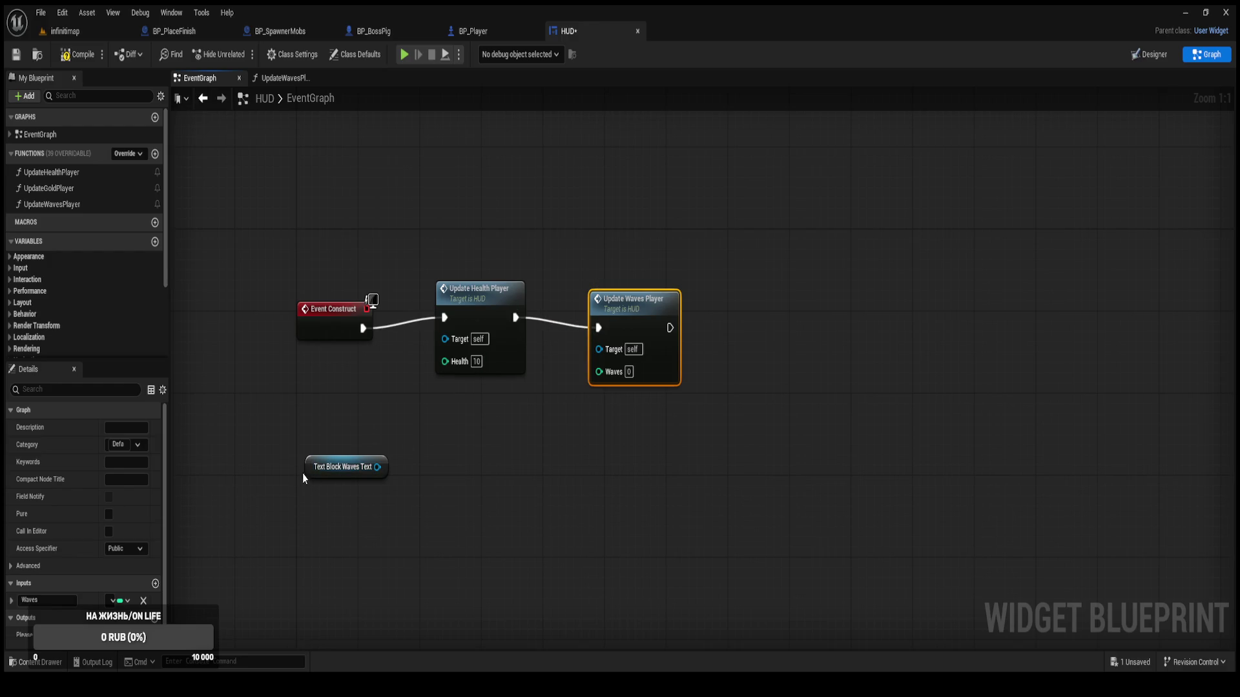
pyautogui.moveTo(356, 472); pyautogui.dragTo(626, 452)
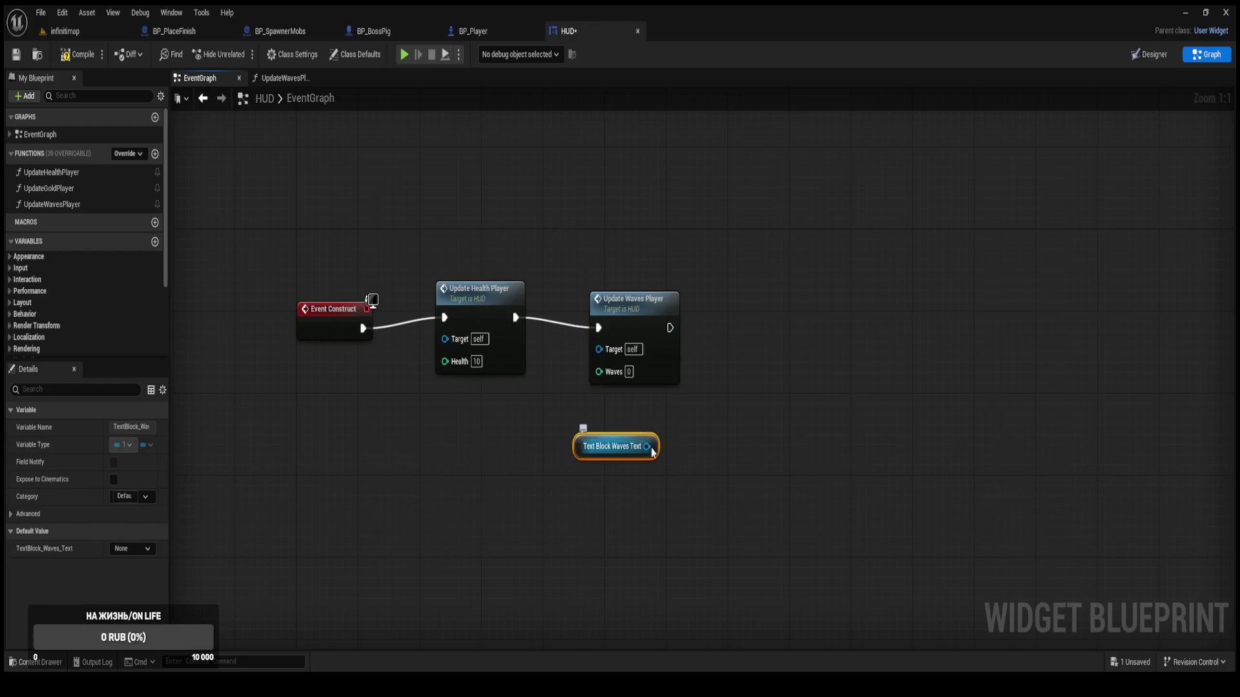
# Duplicate a SetText after Update Waves Player, targeting Text Block Waves Text.
pyautogui.moveTo(674, 509)
pyautogui.mouseDown()
pyautogui.moveTo(655, 432)
pyautogui.moveTo(685, 138)
pyautogui.moveTo(573, 550)
pyautogui.moveTo(582, 411)
pyautogui.mouseUp()
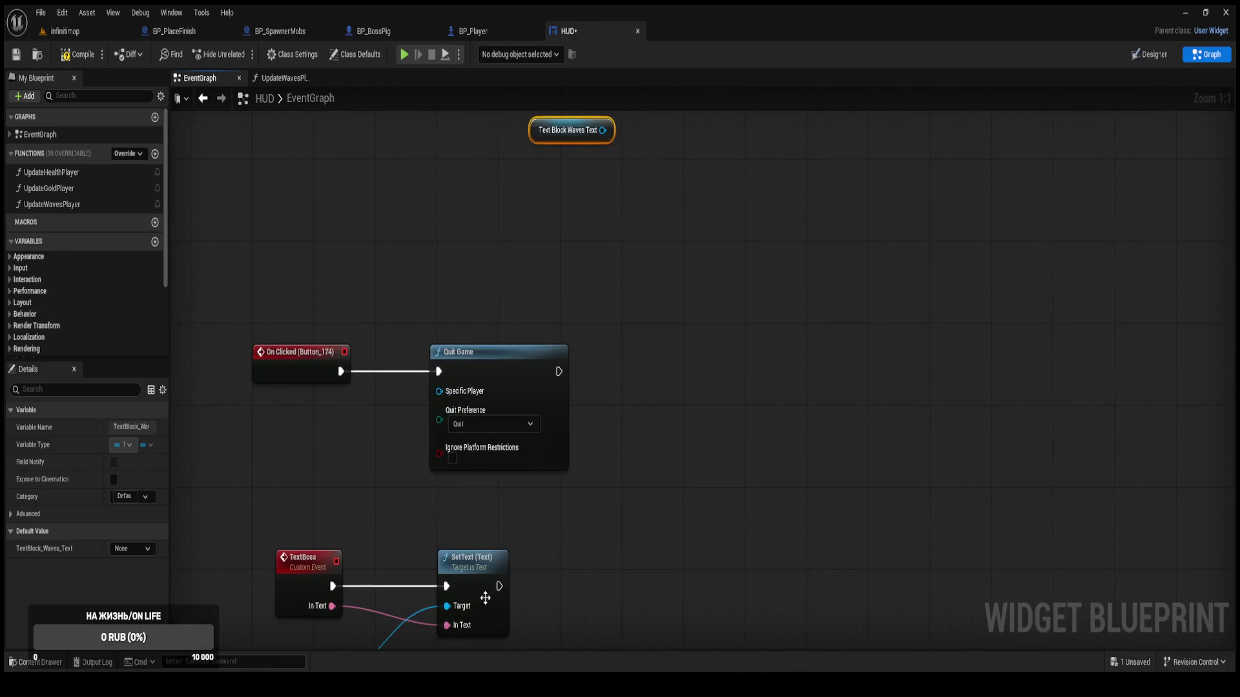
pyautogui.click(700, 292)
pyautogui.moveTo(700, 293); pyautogui.dragTo(622, 513)
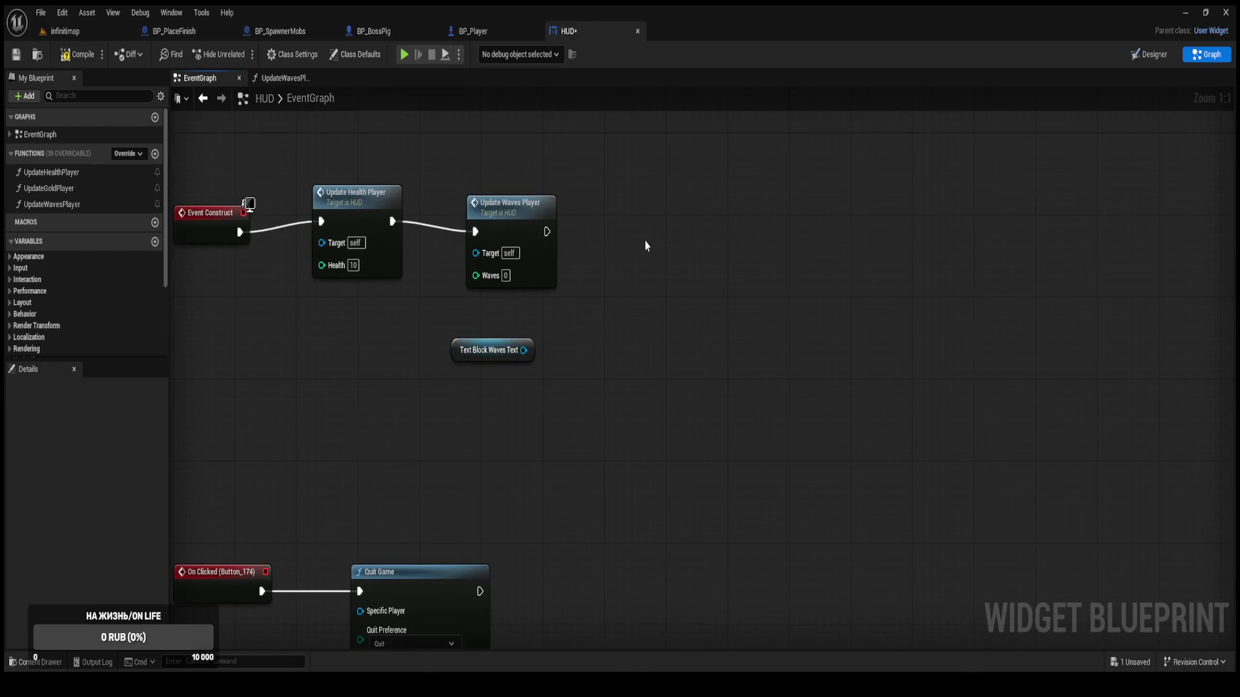
pyautogui.moveTo(645, 245); pyautogui.dragTo(647, 202)
pyautogui.scroll(-3, 648, 202)
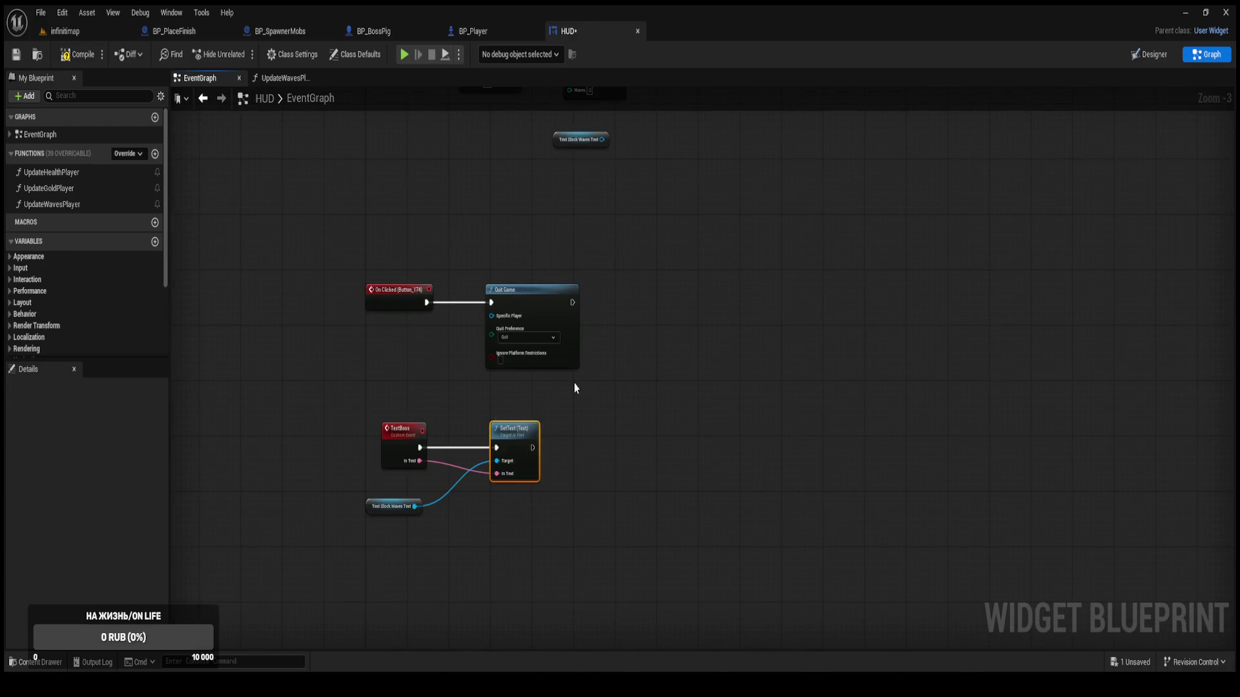
pyautogui.moveTo(576, 388); pyautogui.dragTo(533, 562)
pyautogui.hotkey('ctrl', 'v')
pyautogui.moveTo(648, 261); pyautogui.dragTo(628, 242)
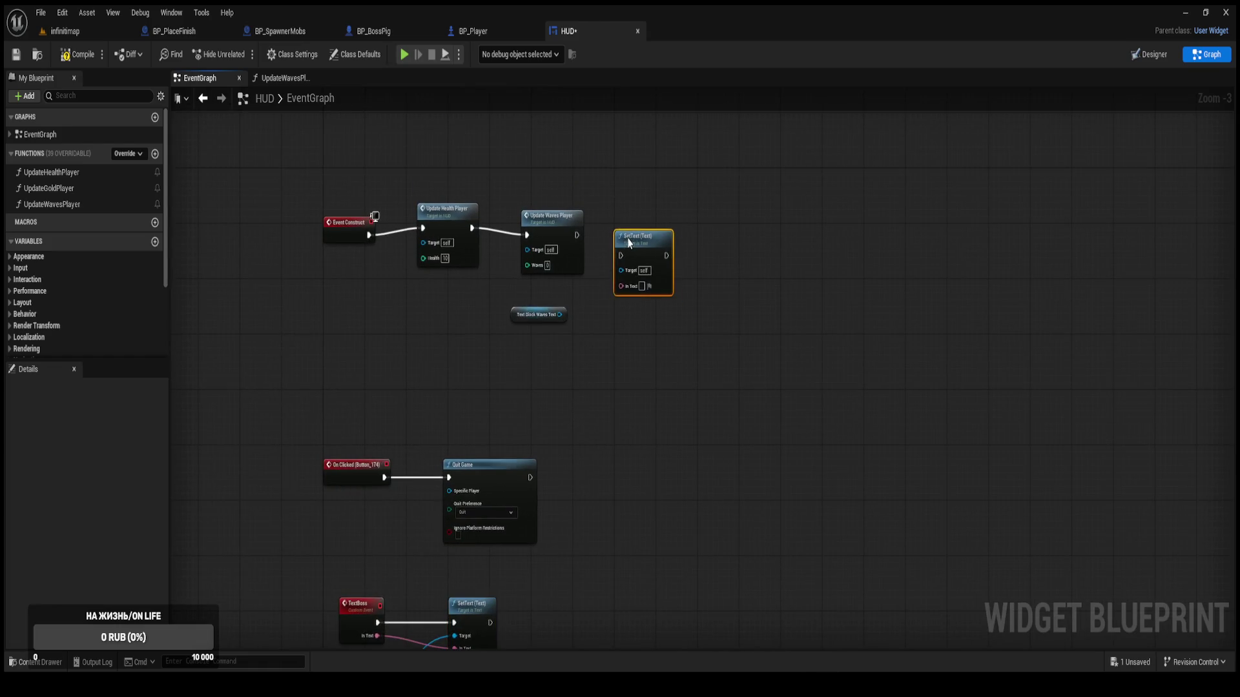
pyautogui.scroll(3, 629, 243)
pyautogui.moveTo(531, 335)
pyautogui.mouseDown()
pyautogui.moveTo(621, 259)
pyautogui.moveTo(558, 217)
pyautogui.mouseUp()
pyautogui.moveTo(653, 213); pyautogui.dragTo(660, 203)
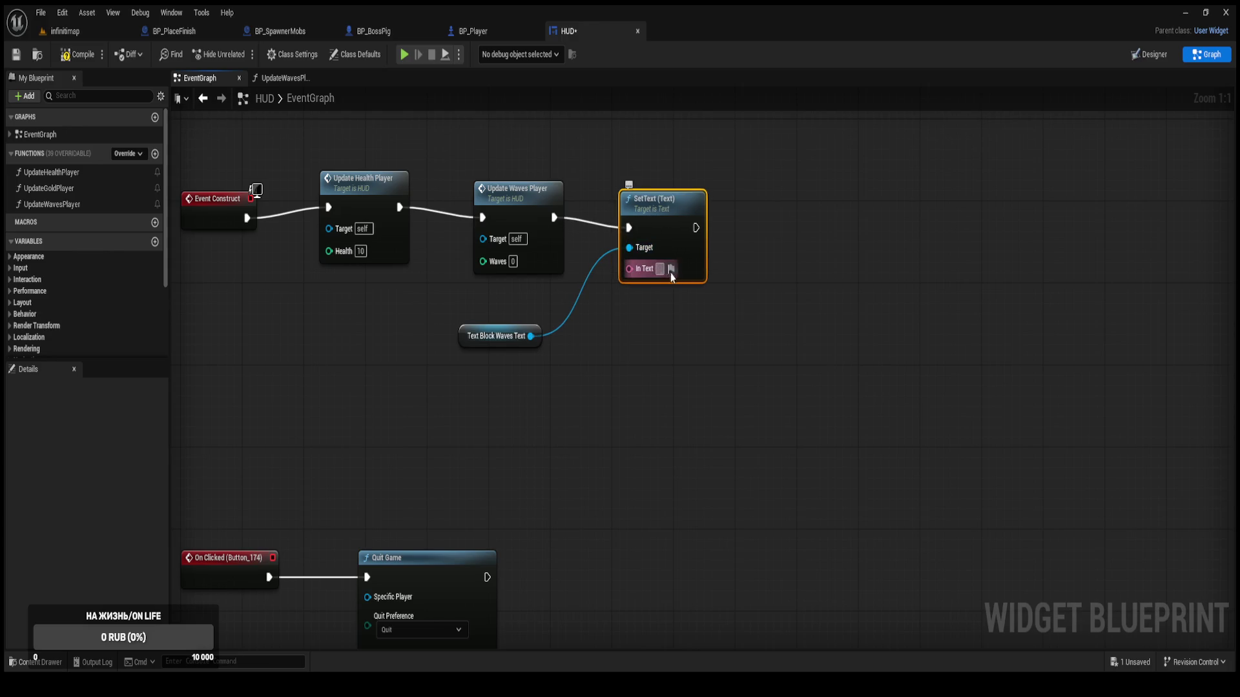
pyautogui.click(727, 308)
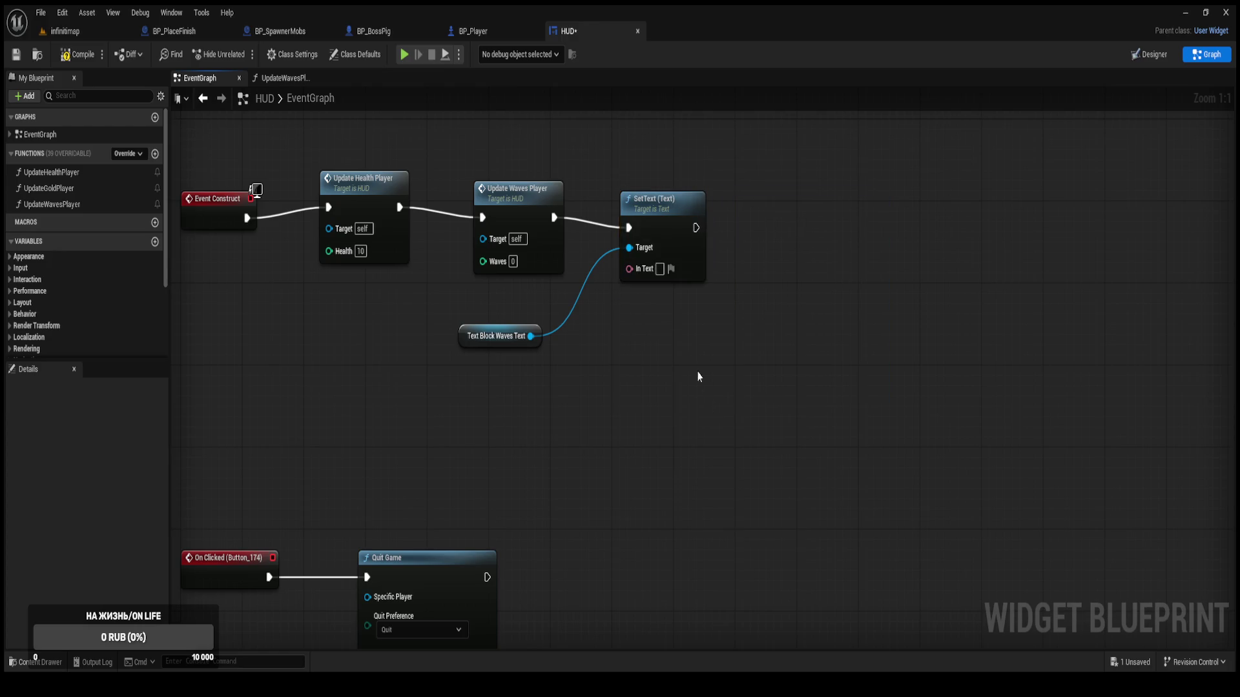
# Check the 'Waves:' text on BP_BossPig's Text Boss node chain.
pyautogui.click(482, 33)
pyautogui.click(364, 33)
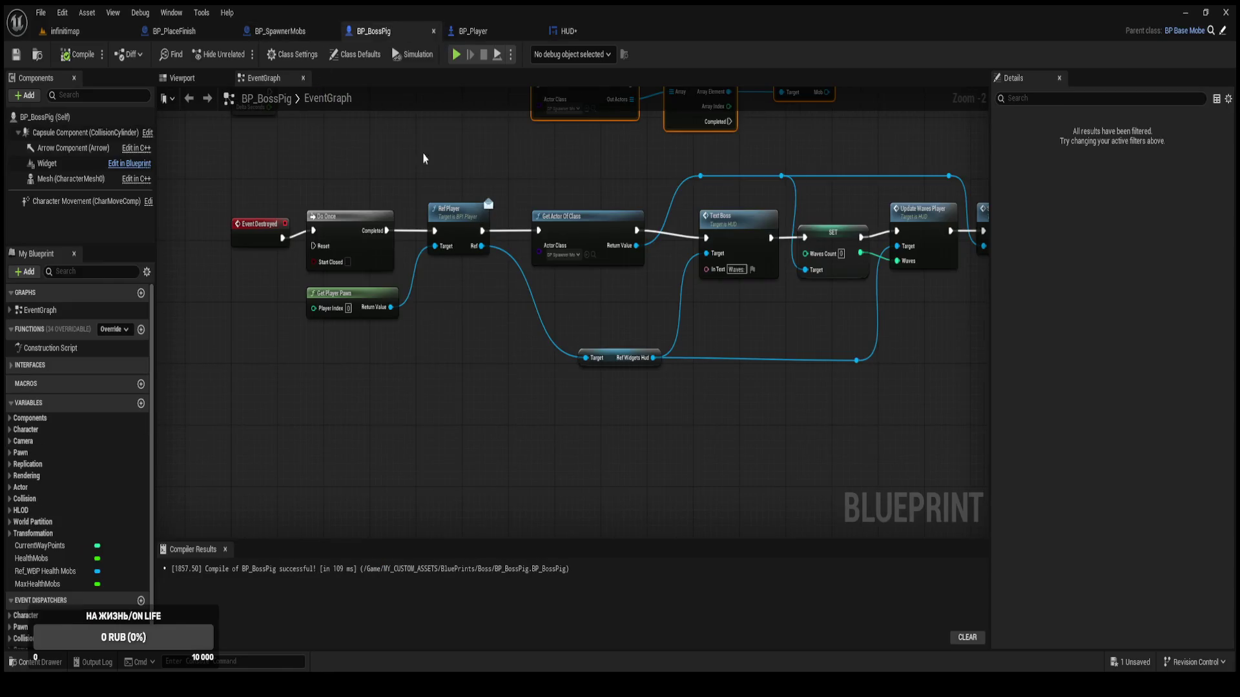
pyautogui.scroll(2, 752, 271)
pyautogui.moveTo(752, 271)
pyautogui.mouseDown()
pyautogui.moveTo(511, 329)
pyautogui.moveTo(523, 335)
pyautogui.moveTo(456, 507)
pyautogui.moveTo(540, 397)
pyautogui.mouseUp()
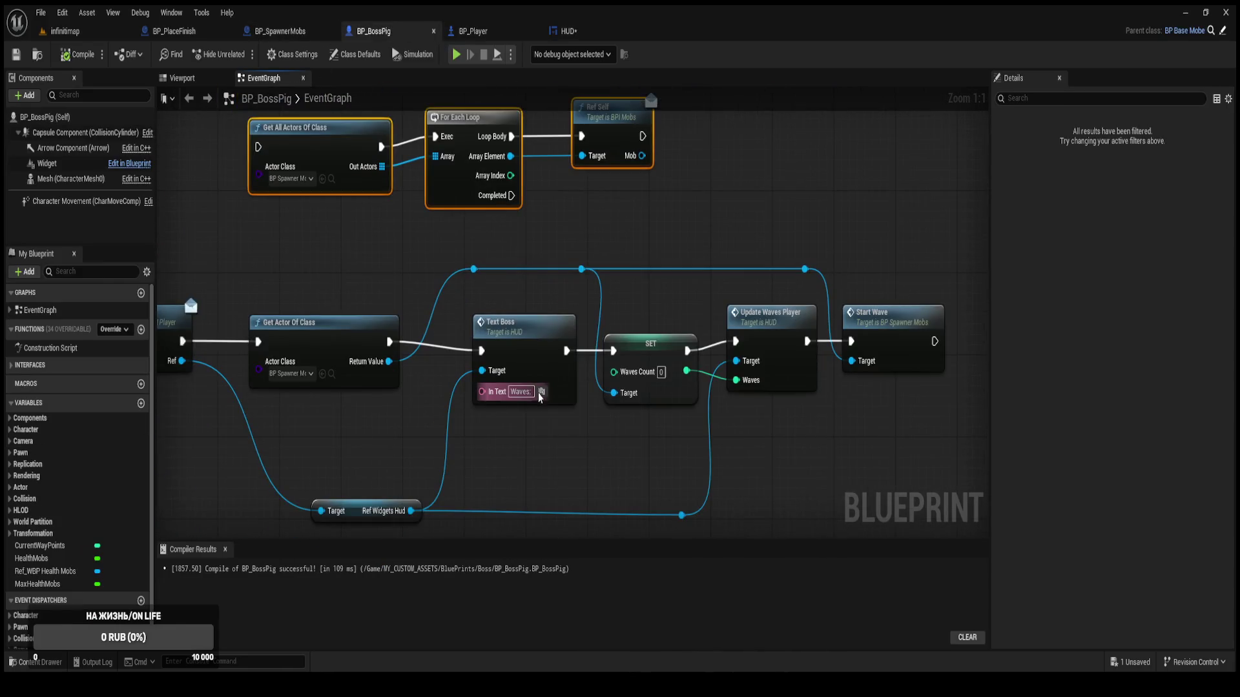
pyautogui.click(534, 392)
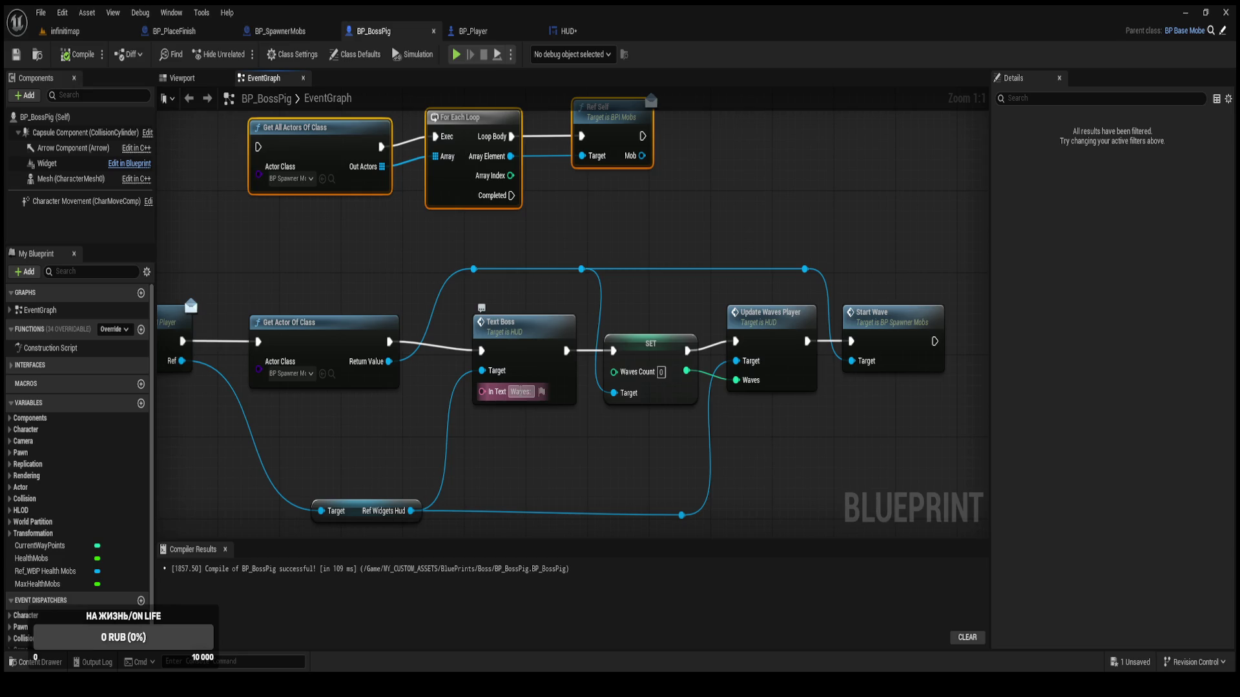
# Commit 'Waves:' as the HUD SetText In Text, then compile and save the widget.
pyautogui.click(570, 32)
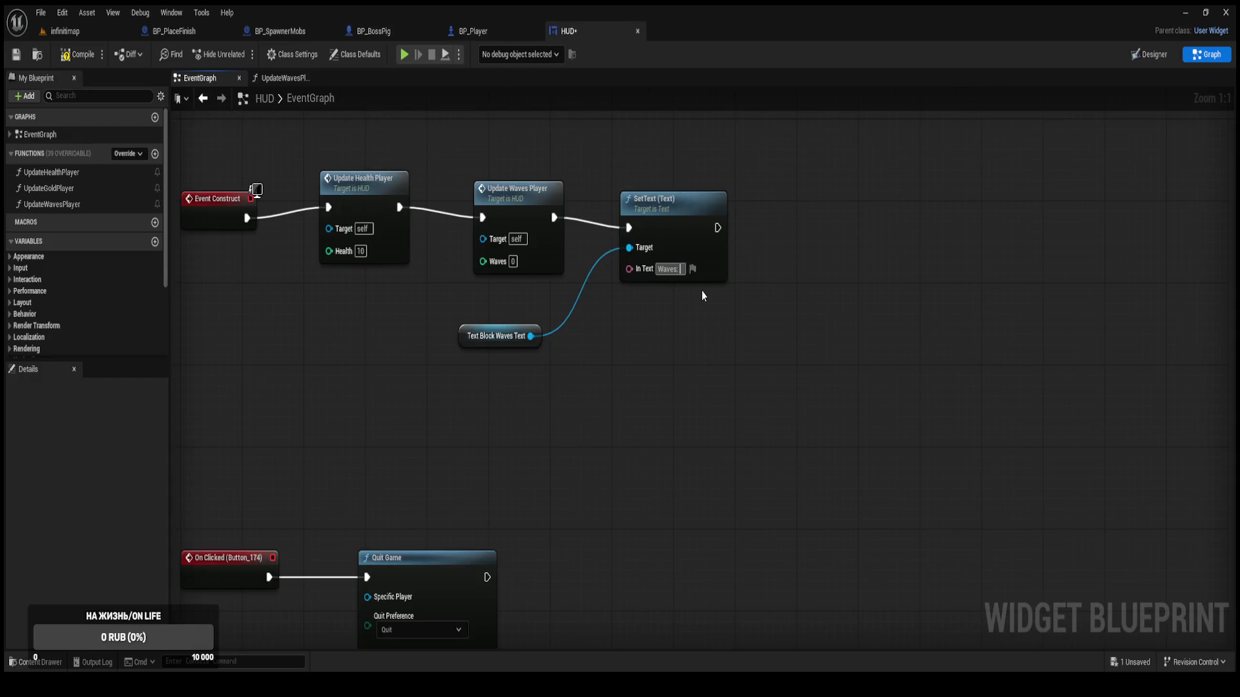
pyautogui.click(724, 313)
pyautogui.click(79, 57)
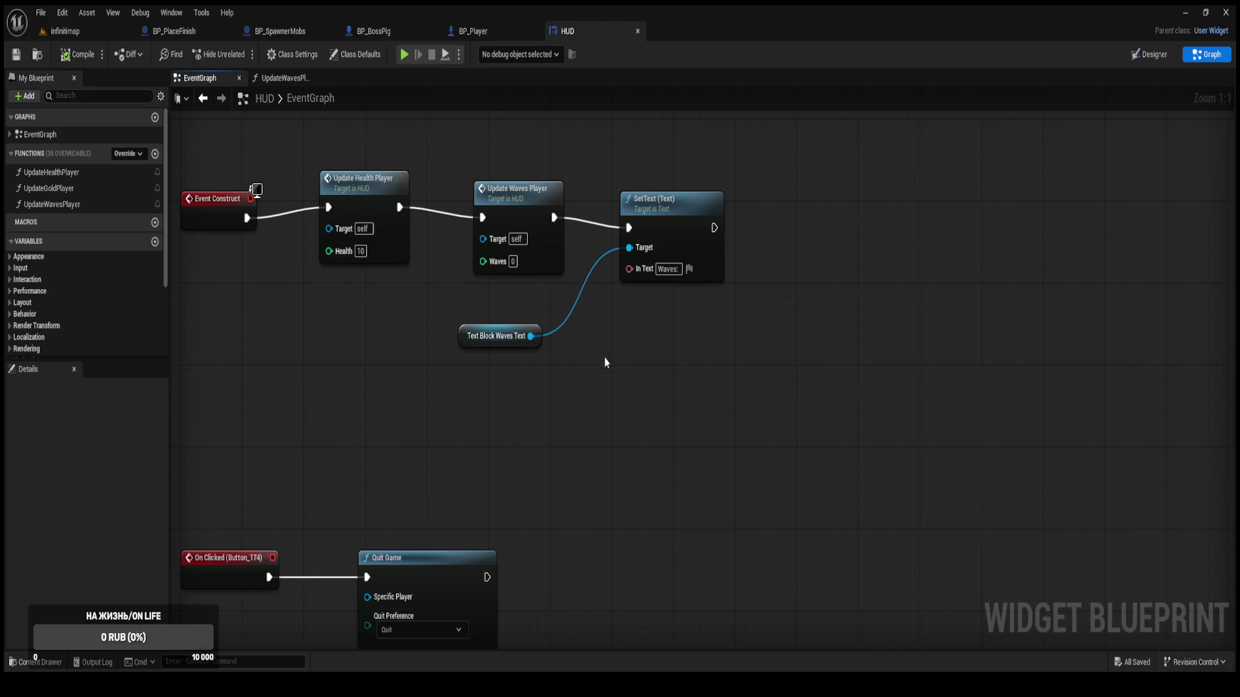
pyautogui.moveTo(681, 224); pyautogui.dragTo(689, 203)
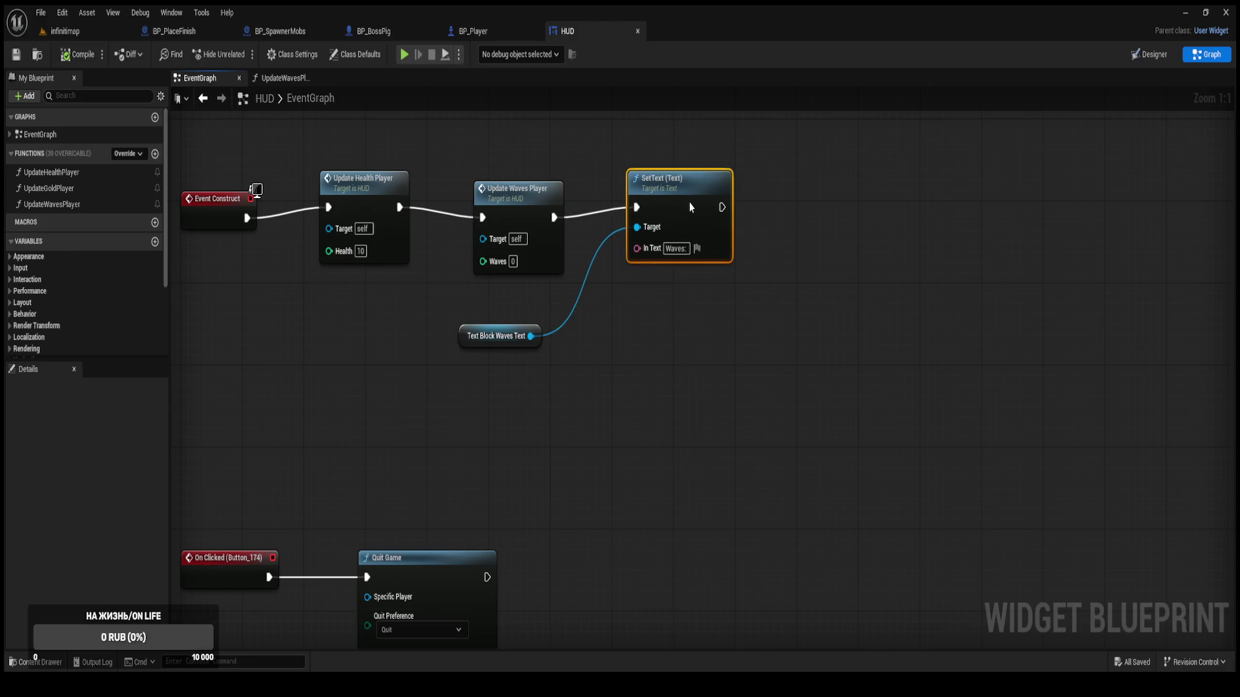
pyautogui.click(77, 31)
pyautogui.click(244, 54)
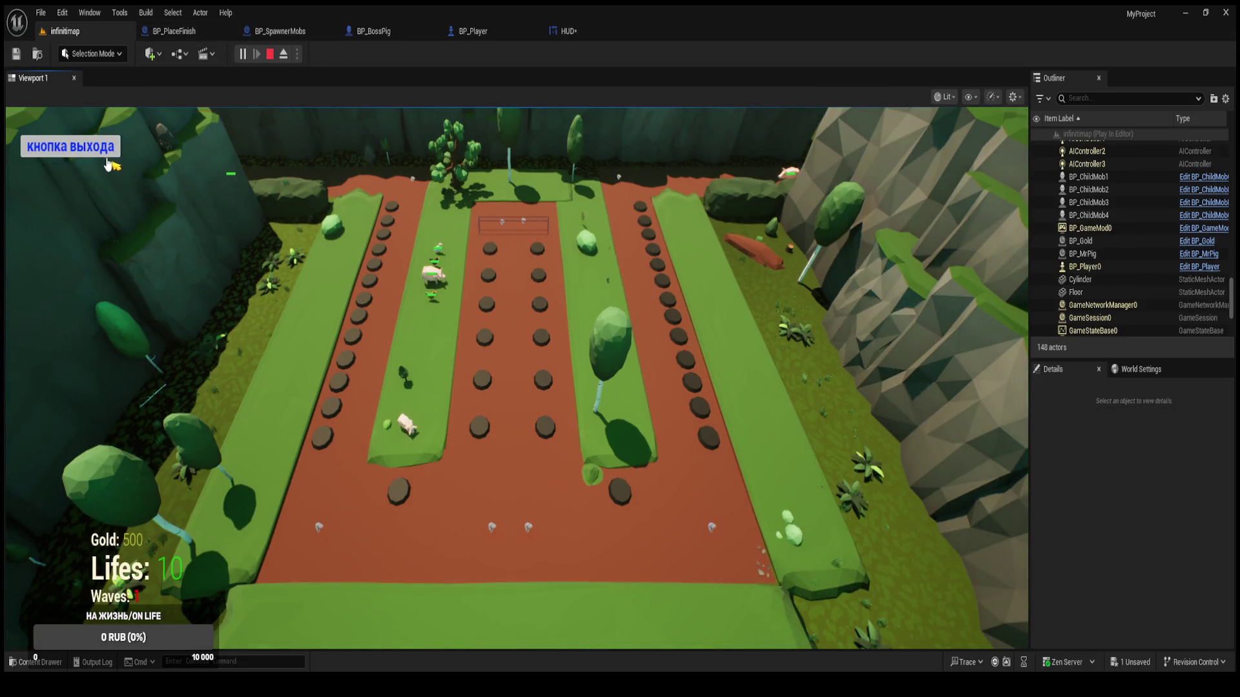
pyautogui.click(270, 54)
pyautogui.click(239, 57)
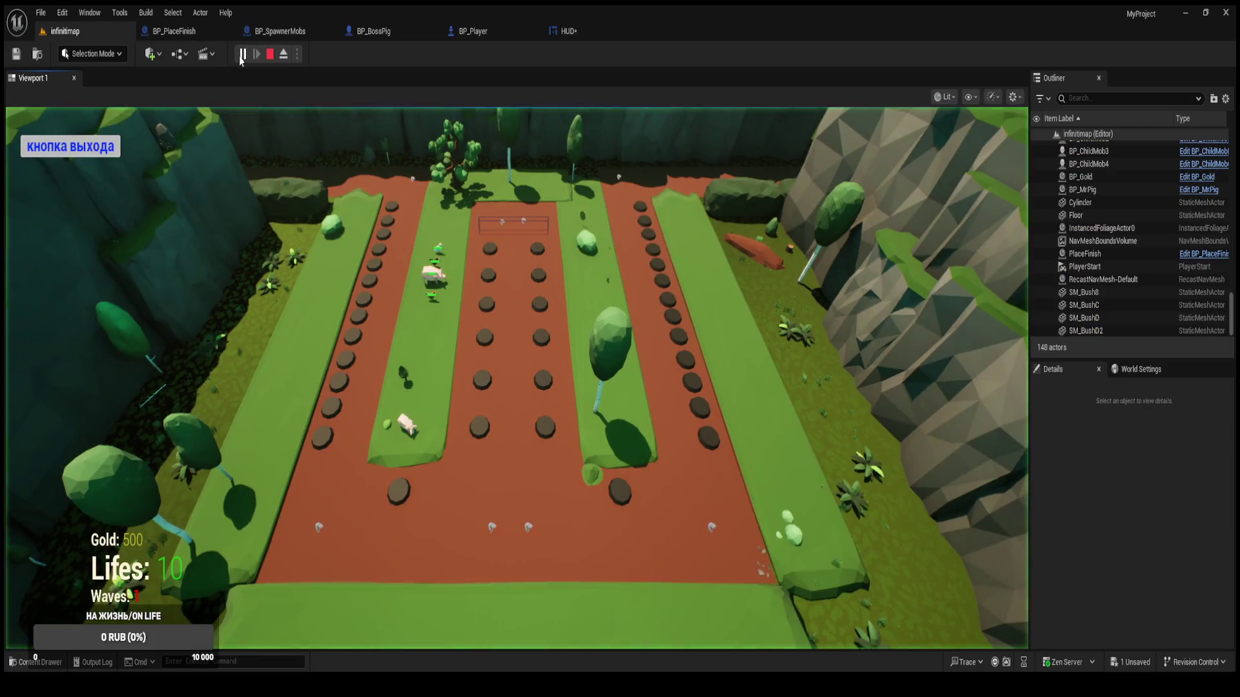
pyautogui.press('Escape')
pyautogui.click(243, 55)
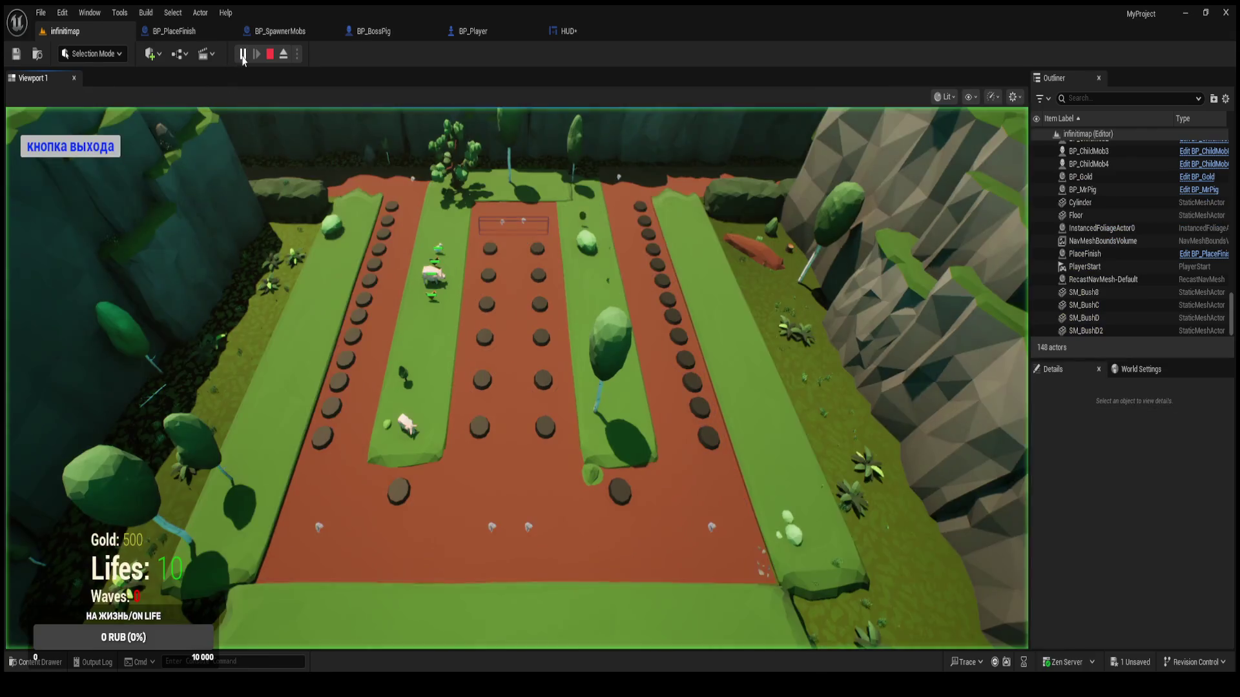
pyautogui.press('Escape')
pyautogui.click(241, 55)
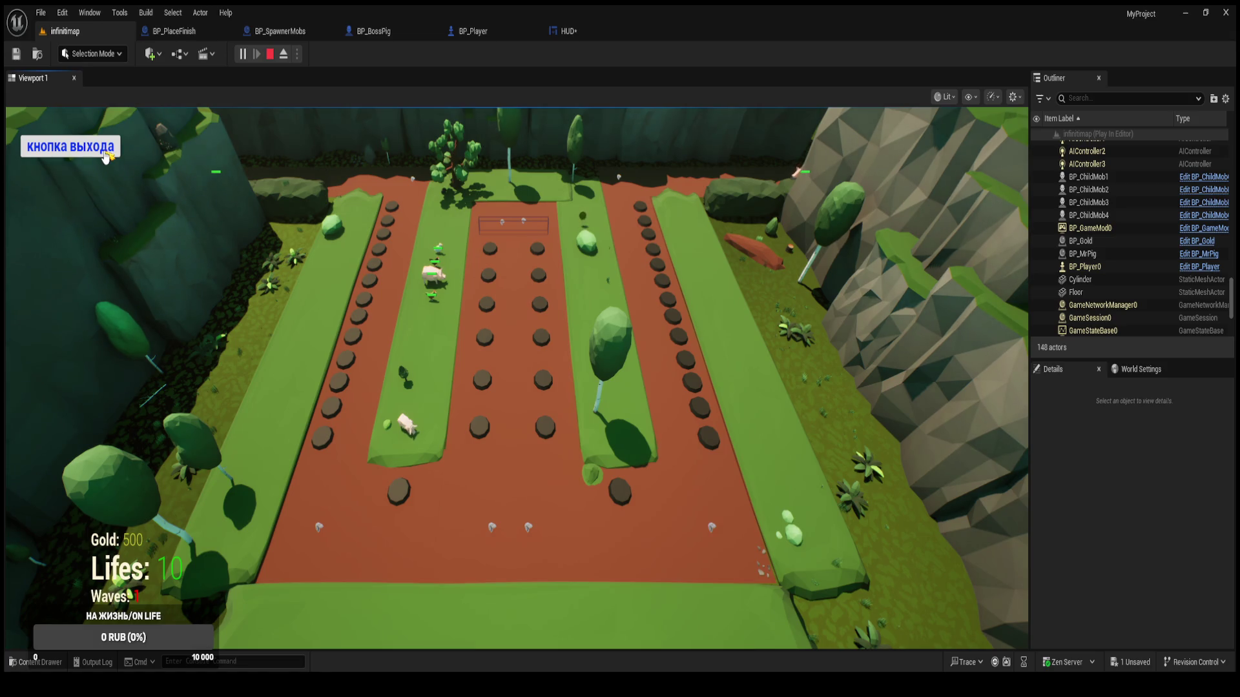
pyautogui.click(105, 157)
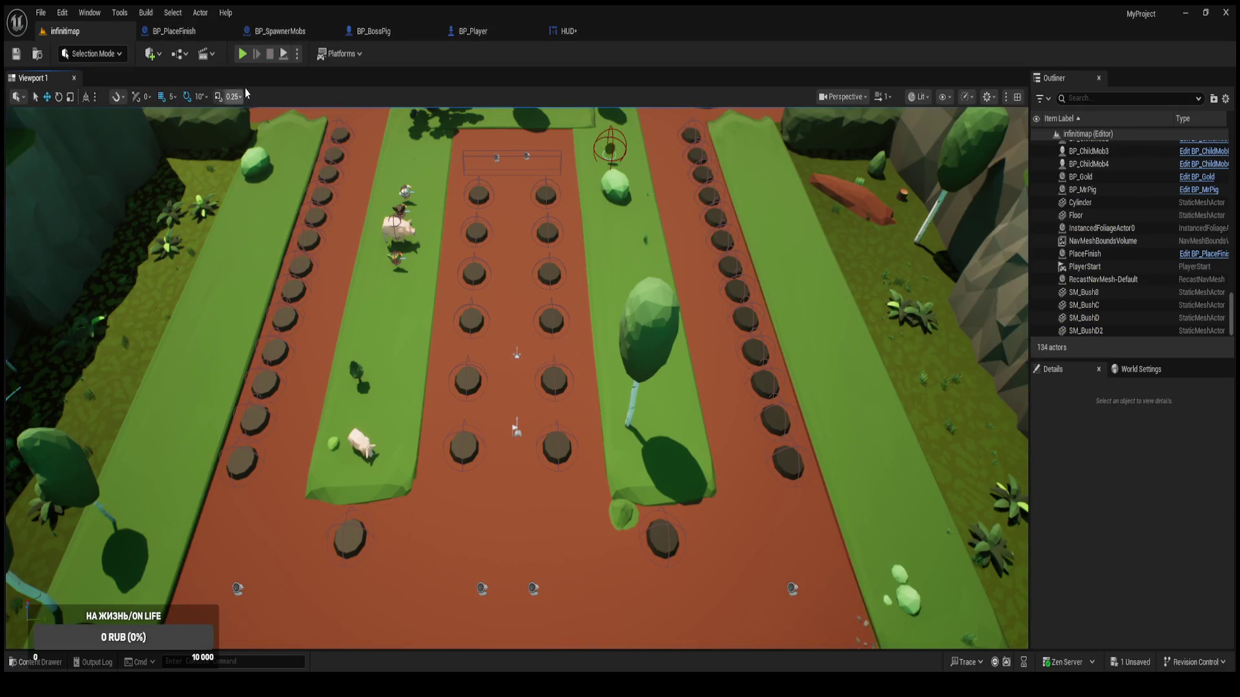
pyautogui.click(242, 54)
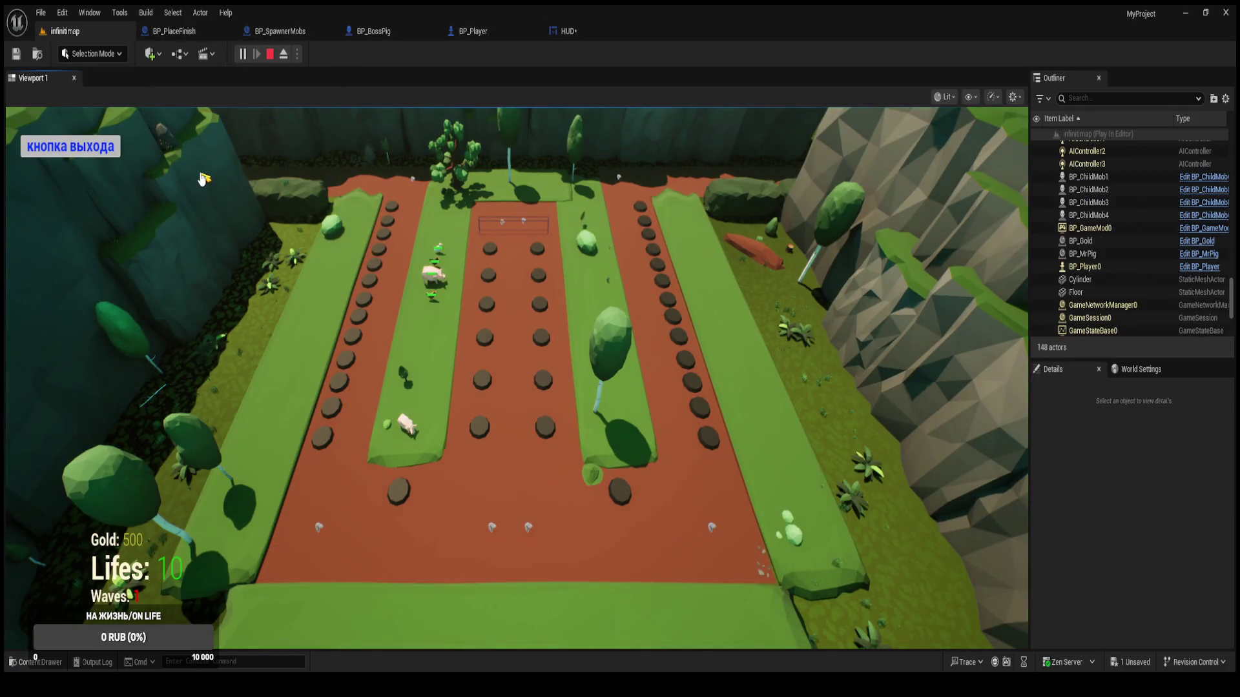
pyautogui.press('Escape')
pyautogui.click(471, 365)
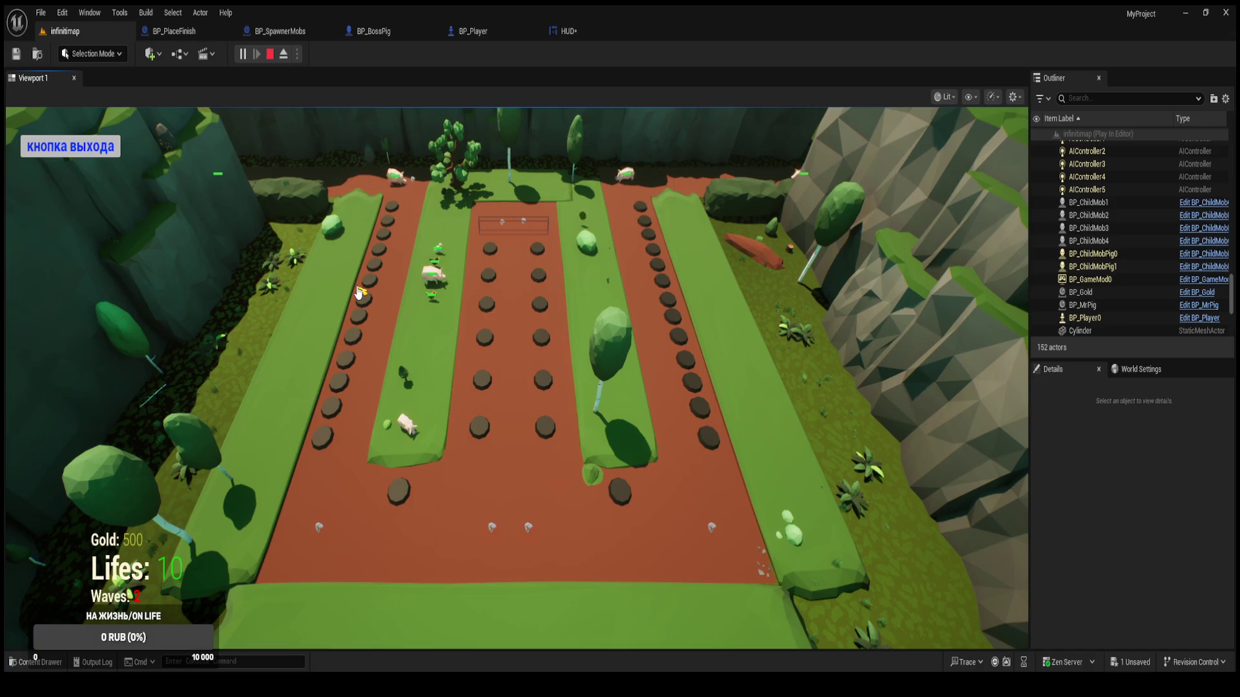
pyautogui.press('Escape')
pyautogui.click(506, 357)
pyautogui.press('Escape')
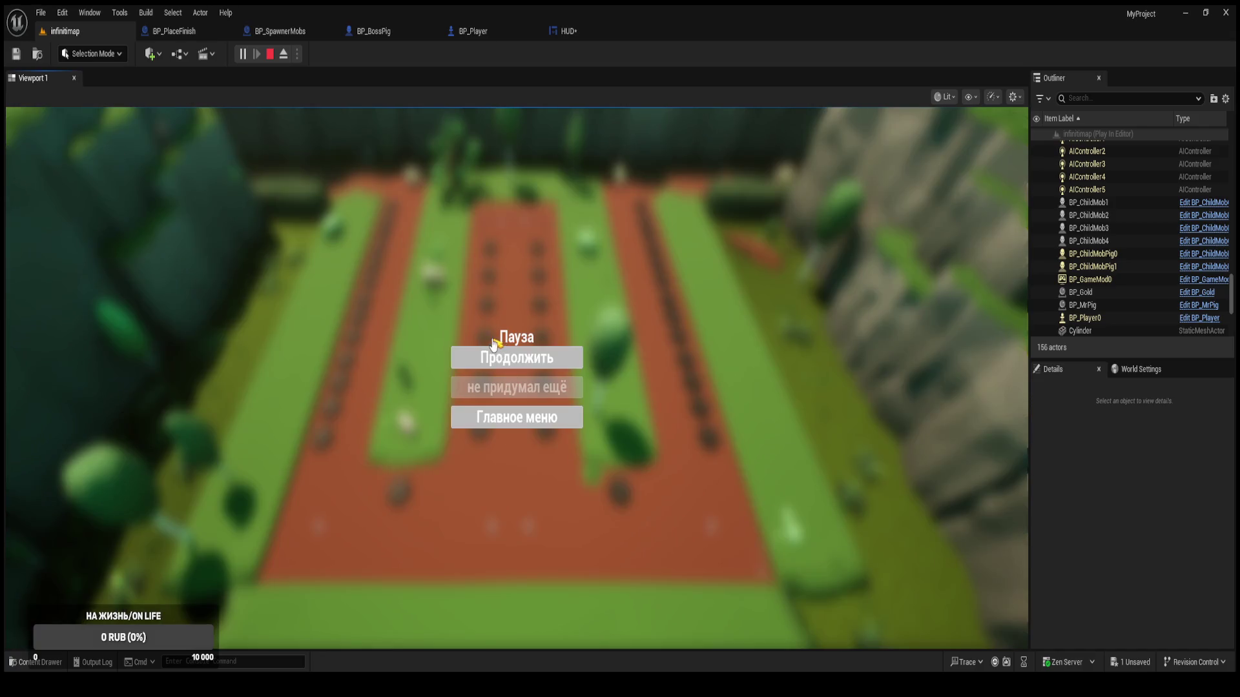
pyautogui.click(490, 360)
pyautogui.press('Escape')
pyautogui.click(487, 359)
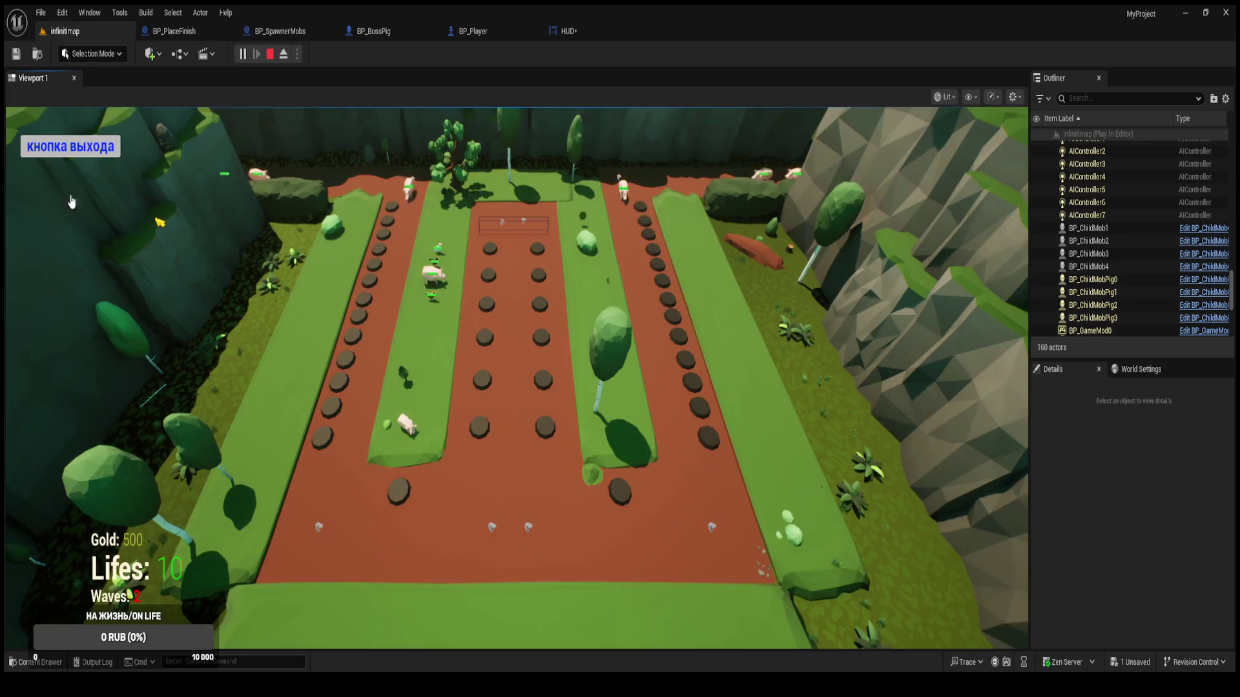
pyautogui.press('Escape')
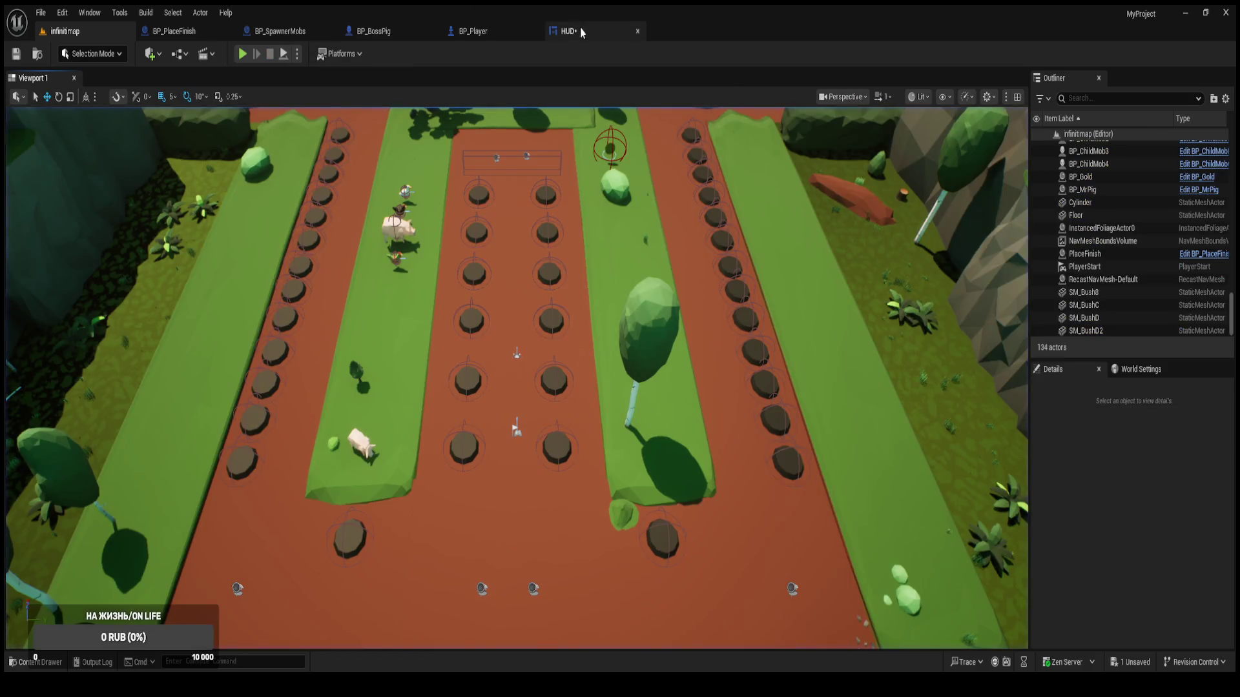
# Review BP_BossPig's Text Boss and Update Waves Player chain.
pyautogui.click(586, 29)
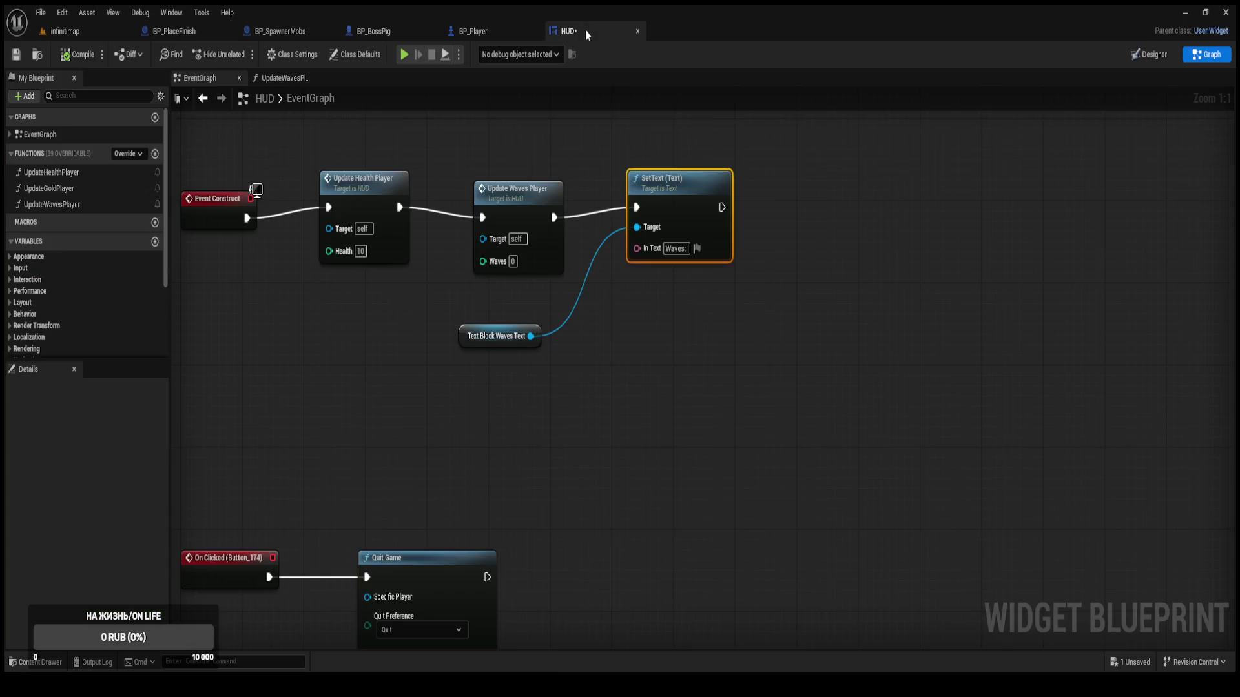
pyautogui.click(378, 30)
pyautogui.scroll(-2, 481, 275)
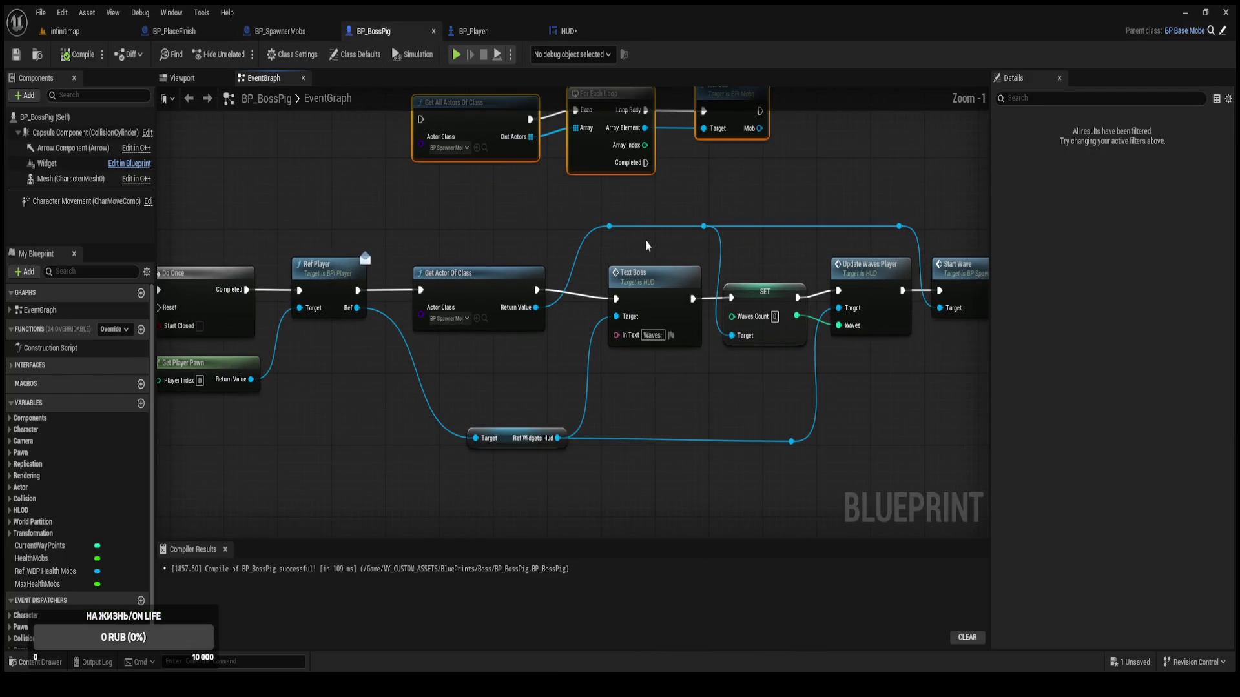
pyautogui.scroll(1, 698, 343)
pyautogui.moveTo(628, 396); pyautogui.dragTo(618, 397)
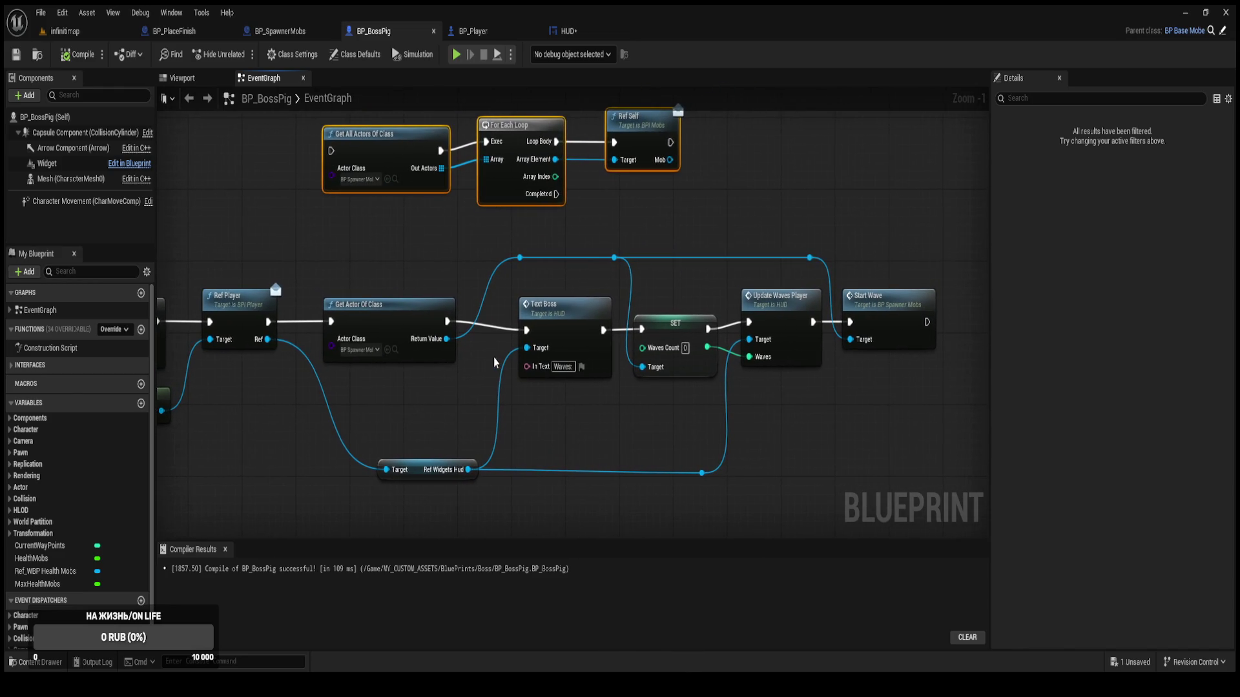
pyautogui.moveTo(478, 349)
pyautogui.mouseDown()
pyautogui.moveTo(627, 349)
pyautogui.moveTo(380, 323)
pyautogui.mouseUp()
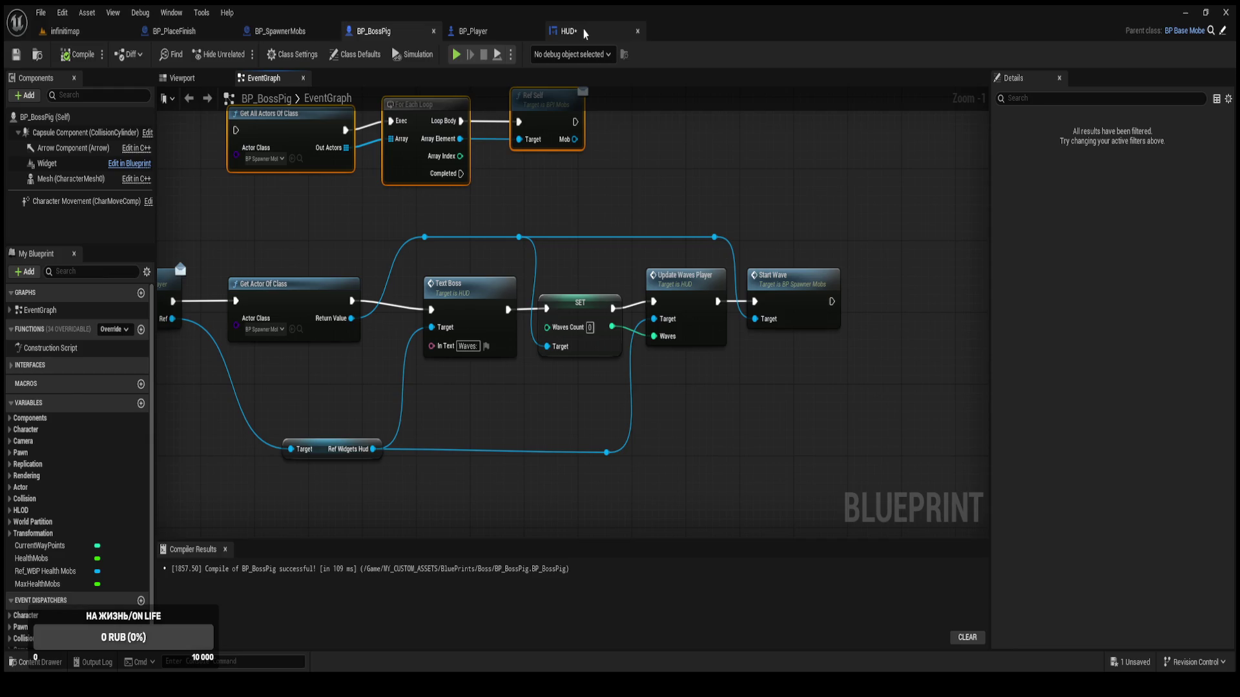
# Open the HUD's UpdateWavesPlayer function graph and center its nodes.
pyautogui.click(585, 34)
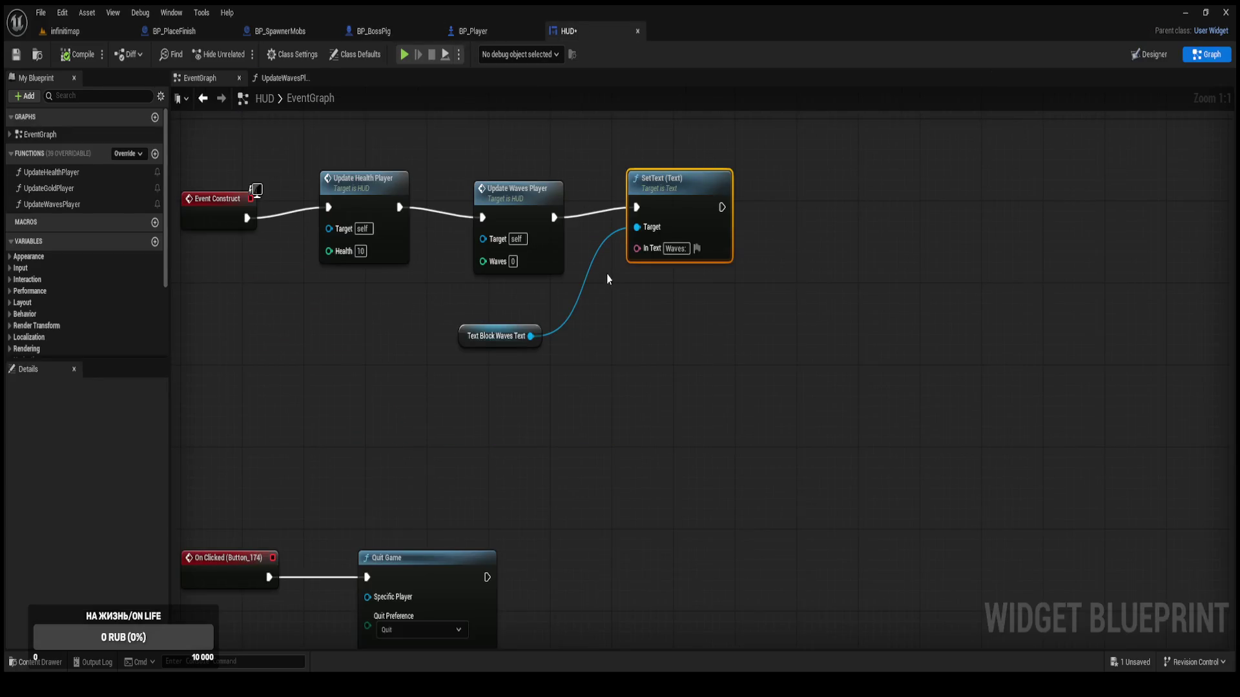
pyautogui.moveTo(606, 274)
pyautogui.mouseDown()
pyautogui.moveTo(642, 241)
pyautogui.moveTo(659, 332)
pyautogui.mouseUp()
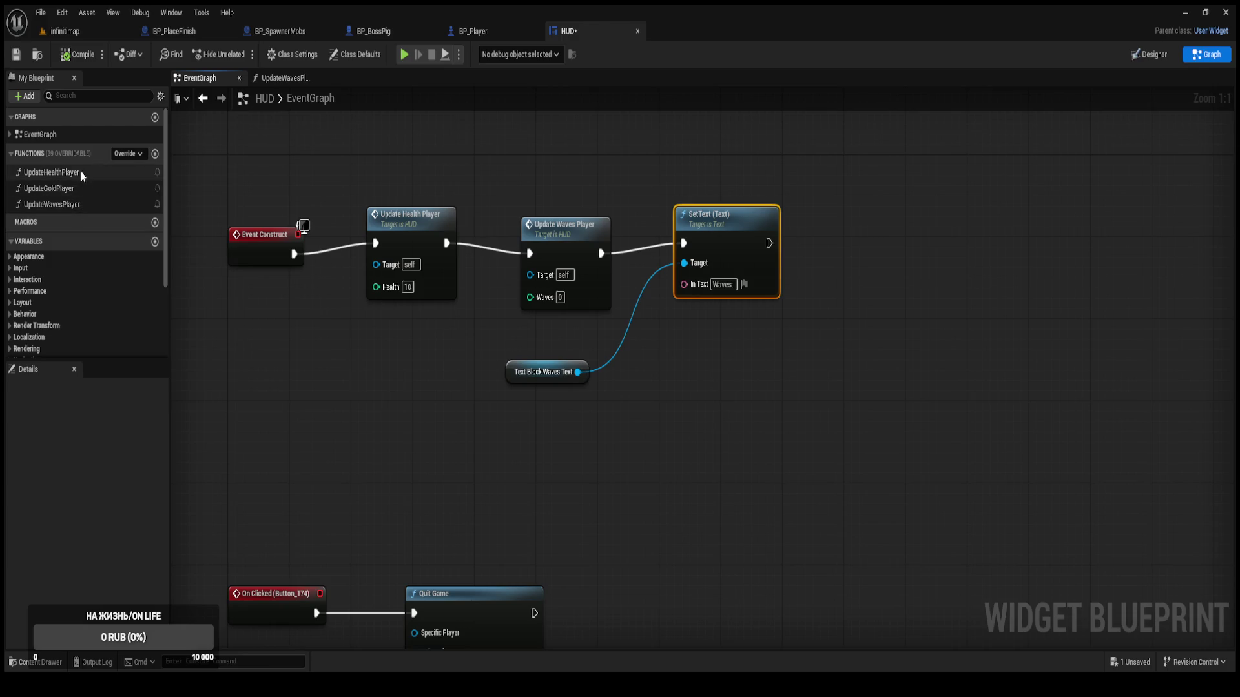
pyautogui.doubleClick(82, 206)
pyautogui.moveTo(699, 380)
pyautogui.mouseDown()
pyautogui.moveTo(624, 401)
pyautogui.moveTo(588, 438)
pyautogui.mouseUp()
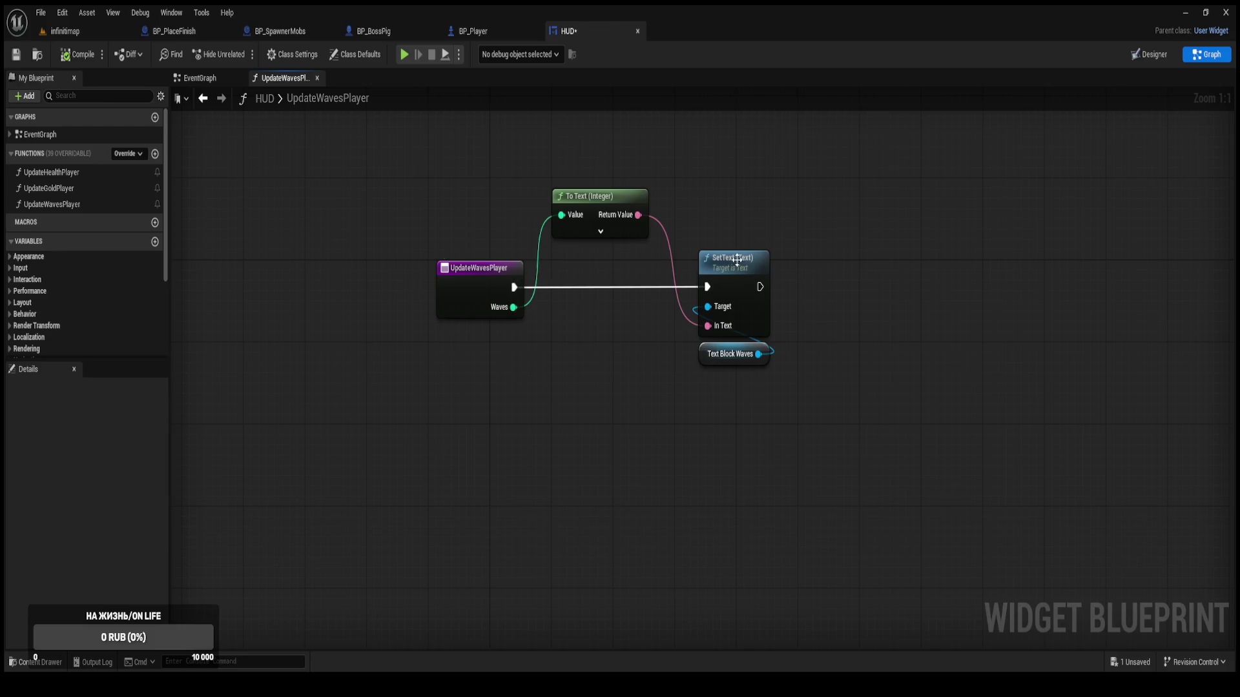
# Leave UpdateWavesPlayer and scroll the HUD EventGraph down to the TextBoss SetText nodes.
pyautogui.moveTo(600, 208)
pyautogui.mouseDown()
pyautogui.moveTo(592, 218)
pyautogui.moveTo(592, 208)
pyautogui.mouseUp()
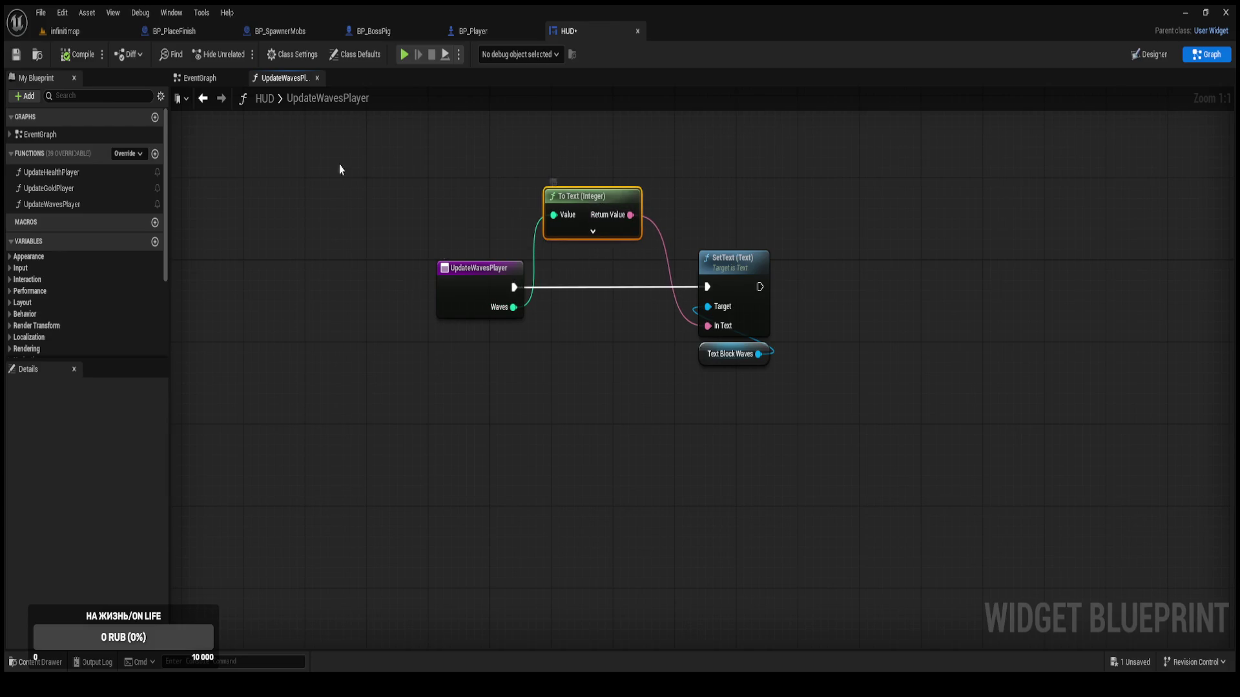
pyautogui.click(282, 162)
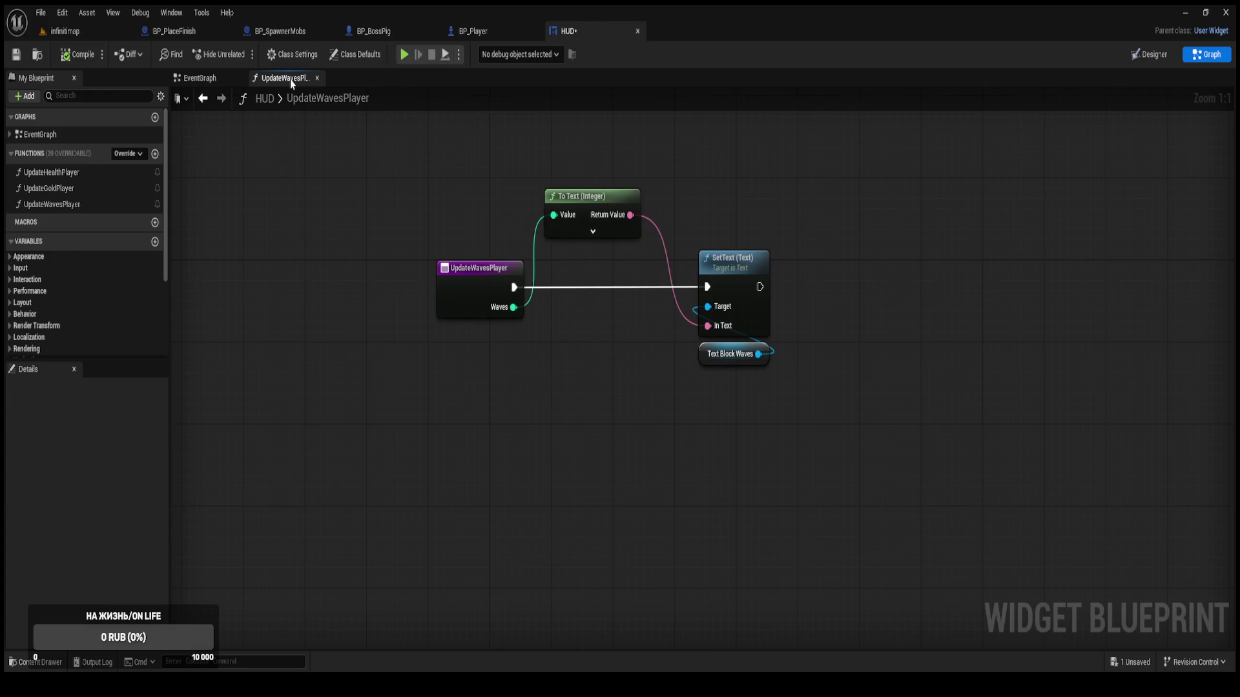
pyautogui.click(200, 78)
pyautogui.scroll(-5, 603, 536)
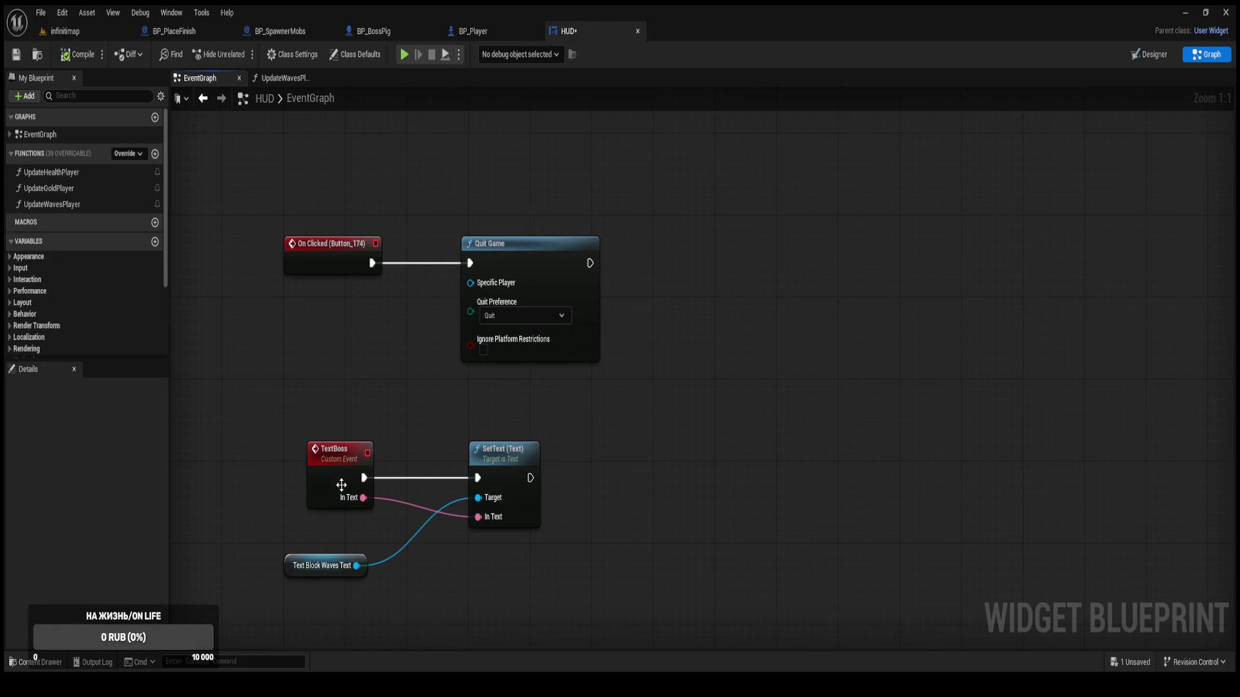
# Move the Text Block Waves Text getter under SetText, select both, then pan to Event Construct.
pyautogui.moveTo(302, 565); pyautogui.dragTo(486, 547)
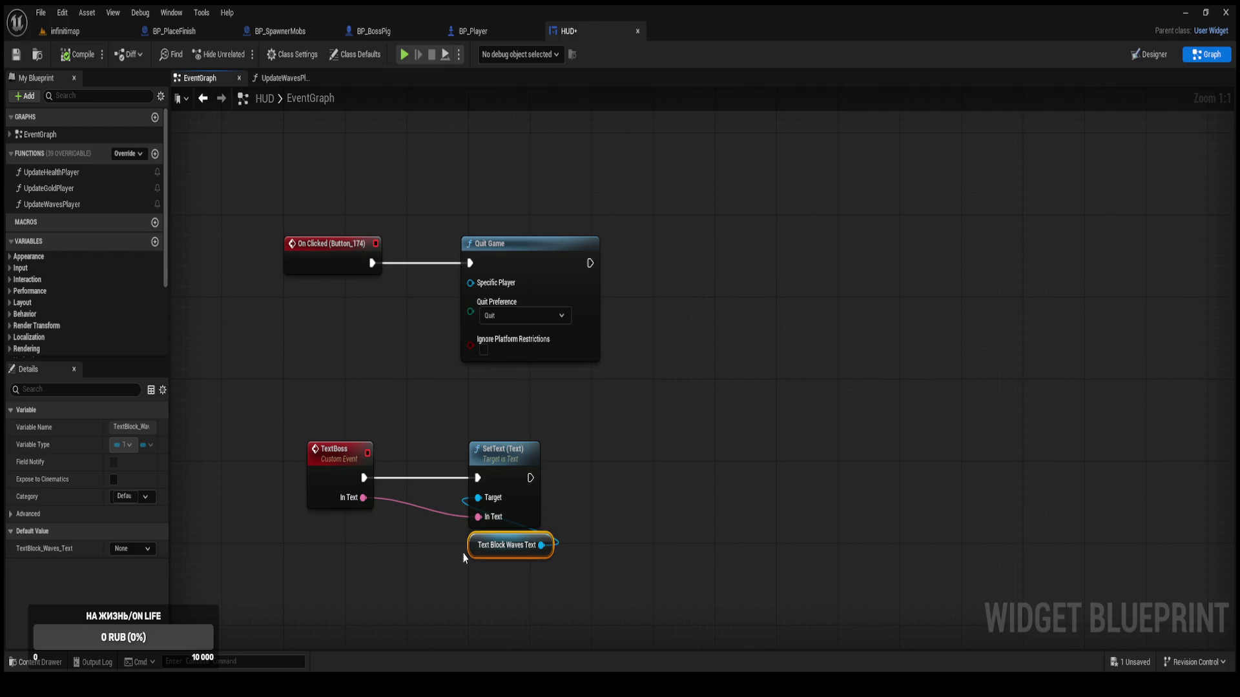
pyautogui.moveTo(568, 579); pyautogui.dragTo(491, 434)
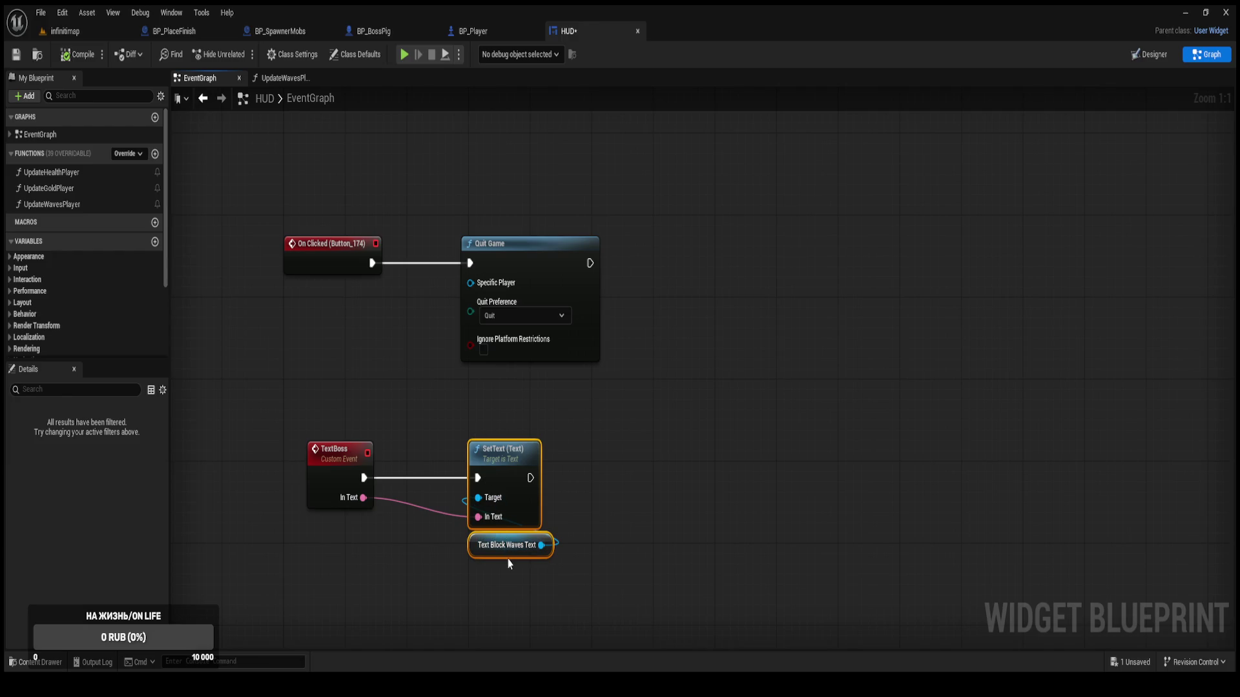
pyautogui.scroll(-3, 510, 500)
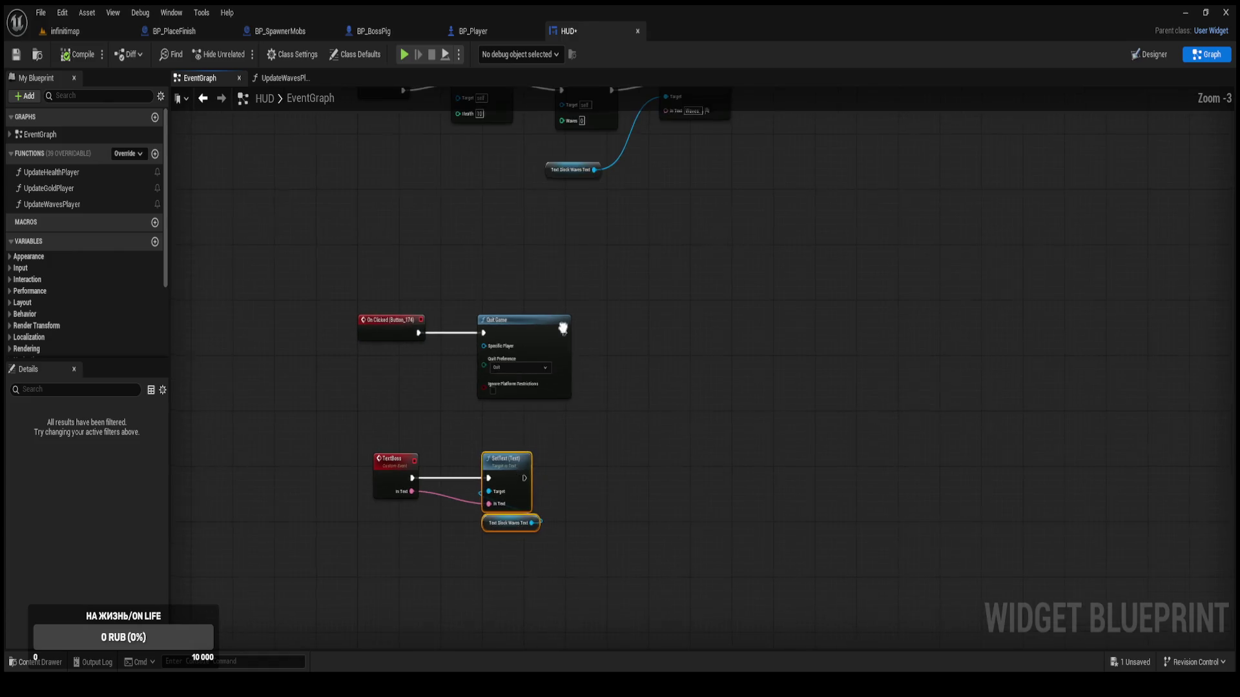
pyautogui.moveTo(564, 326)
pyautogui.mouseDown()
pyautogui.moveTo(523, 508)
pyautogui.moveTo(523, 427)
pyautogui.mouseUp()
pyautogui.scroll(2, 540, 319)
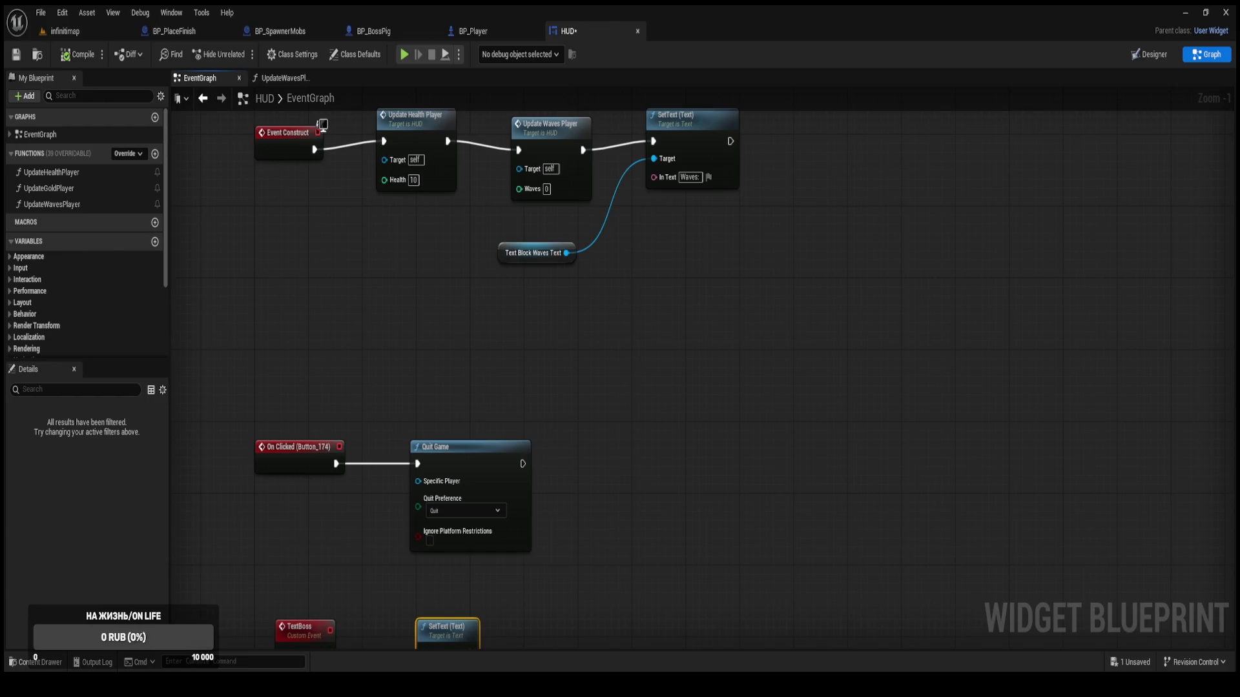
pyautogui.moveTo(519, 460)
pyautogui.mouseDown()
pyautogui.moveTo(565, 338)
pyautogui.moveTo(521, 477)
pyautogui.moveTo(518, 556)
pyautogui.moveTo(529, 492)
pyautogui.moveTo(631, 326)
pyautogui.moveTo(596, 558)
pyautogui.moveTo(638, 308)
pyautogui.mouseUp()
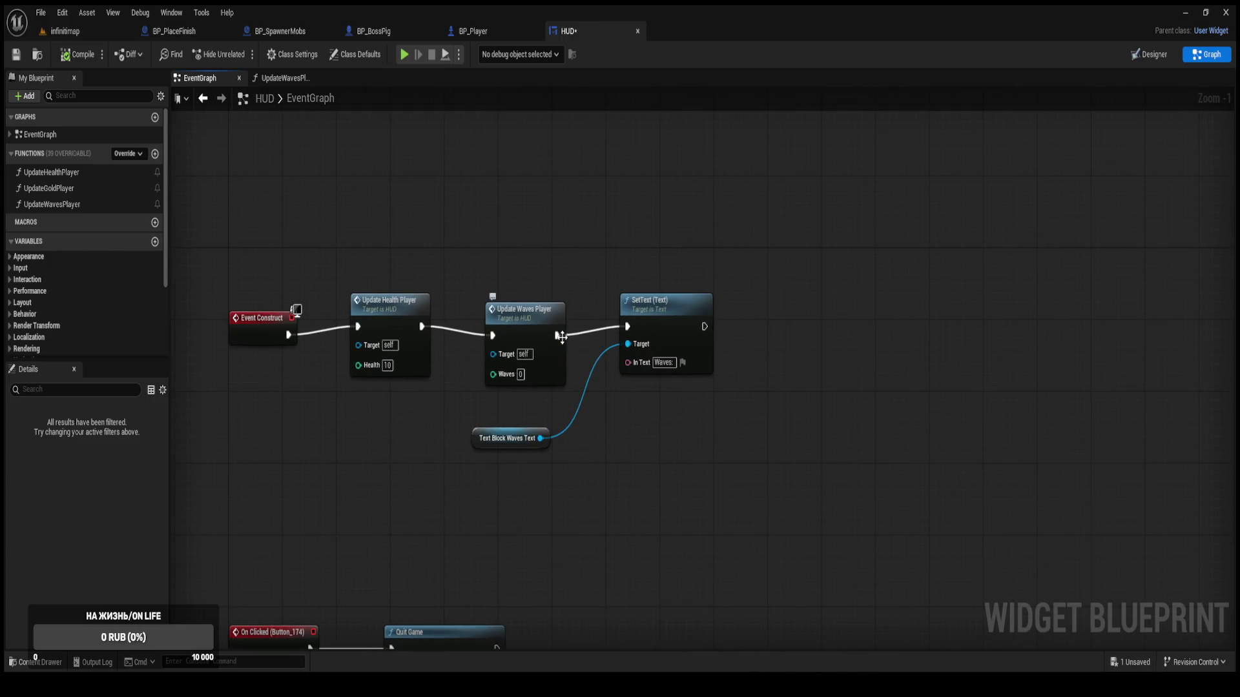
# Paste the copied SetText and Text Block Waves nodes into UpdateWavesPlayer.
pyautogui.click(303, 95)
pyautogui.click(283, 78)
pyautogui.hotkey('ctrl', 'v')
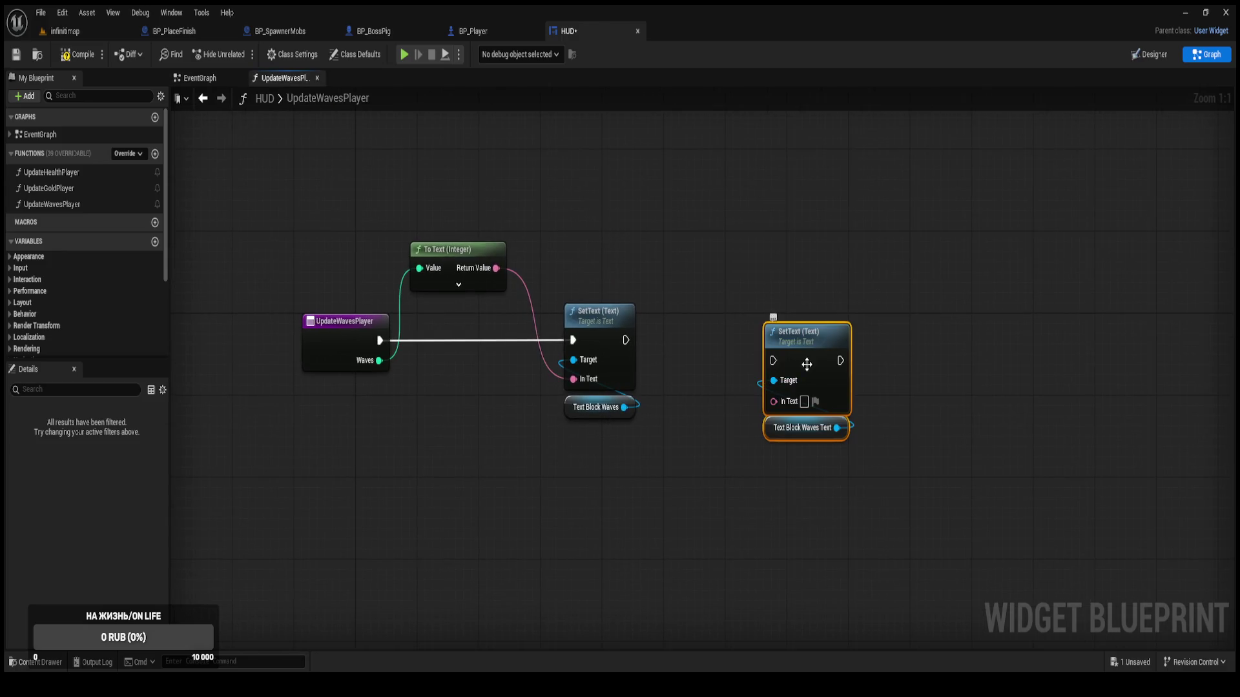
pyautogui.moveTo(806, 364); pyautogui.dragTo(779, 363)
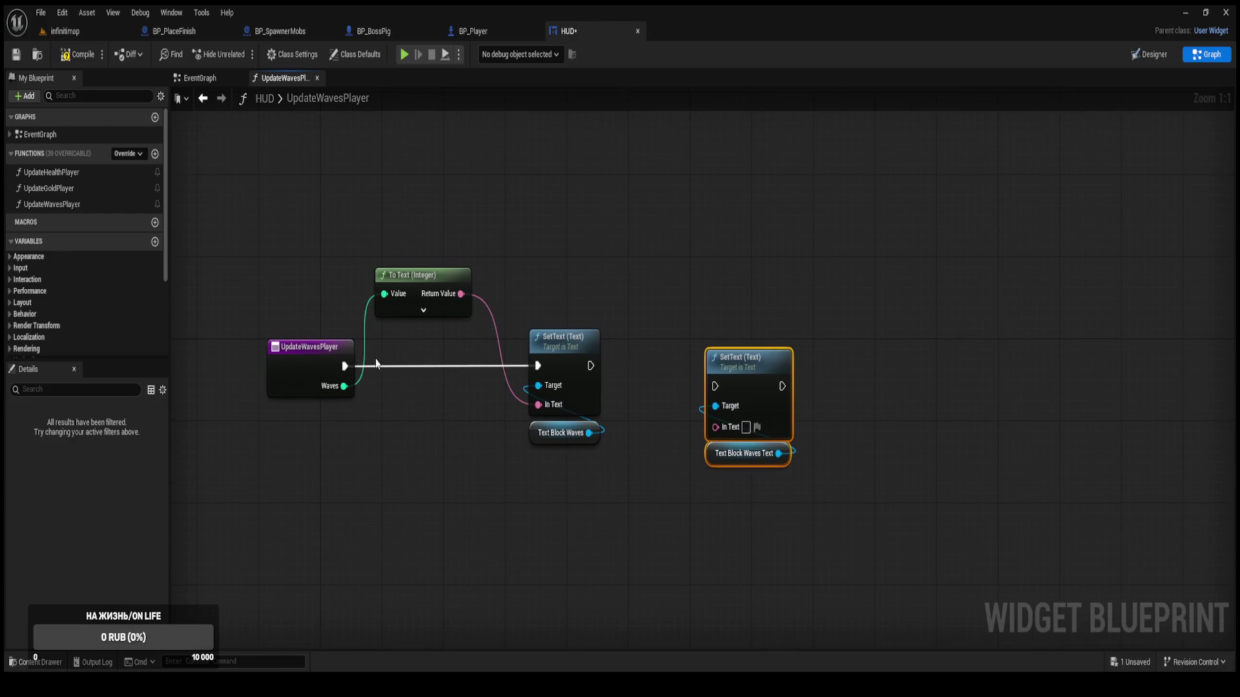
# Replace the equals comparison on Waves with a fresh wire for a less-than node.
pyautogui.moveTo(344, 386)
pyautogui.mouseDown()
pyautogui.moveTo(457, 498)
pyautogui.moveTo(553, 519)
pyautogui.mouseUp()
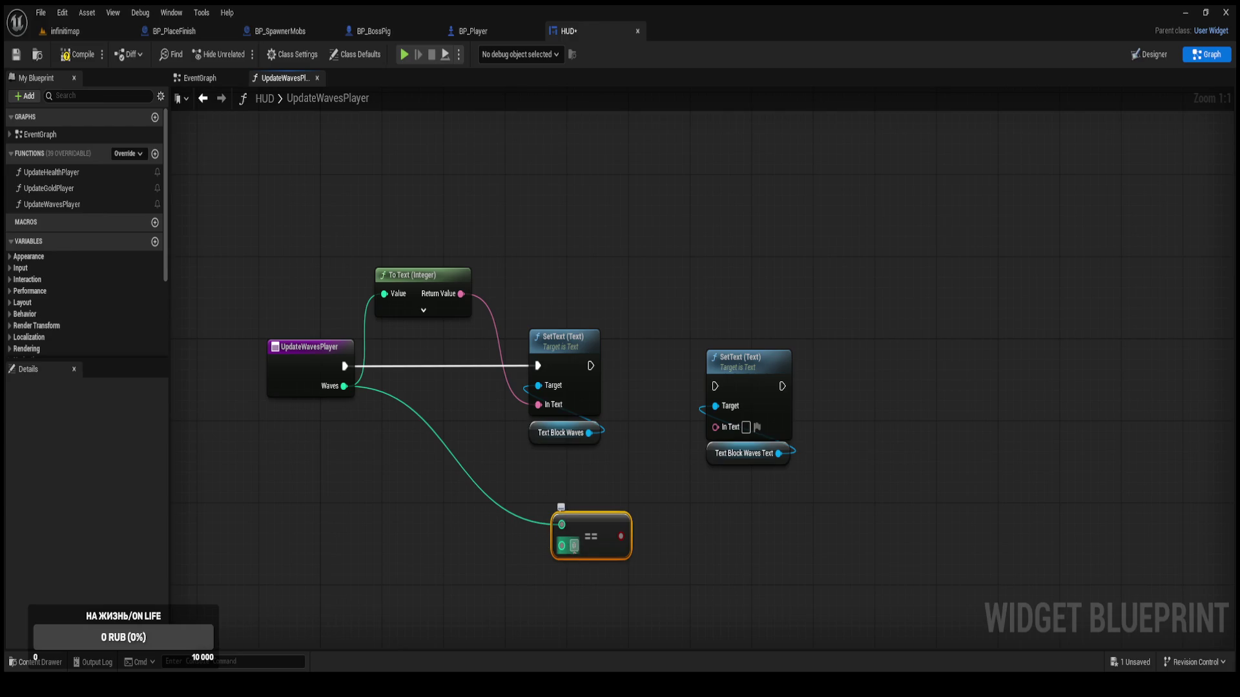
pyautogui.click(572, 547)
pyautogui.press('Delete')
pyautogui.moveTo(344, 386); pyautogui.dragTo(425, 457)
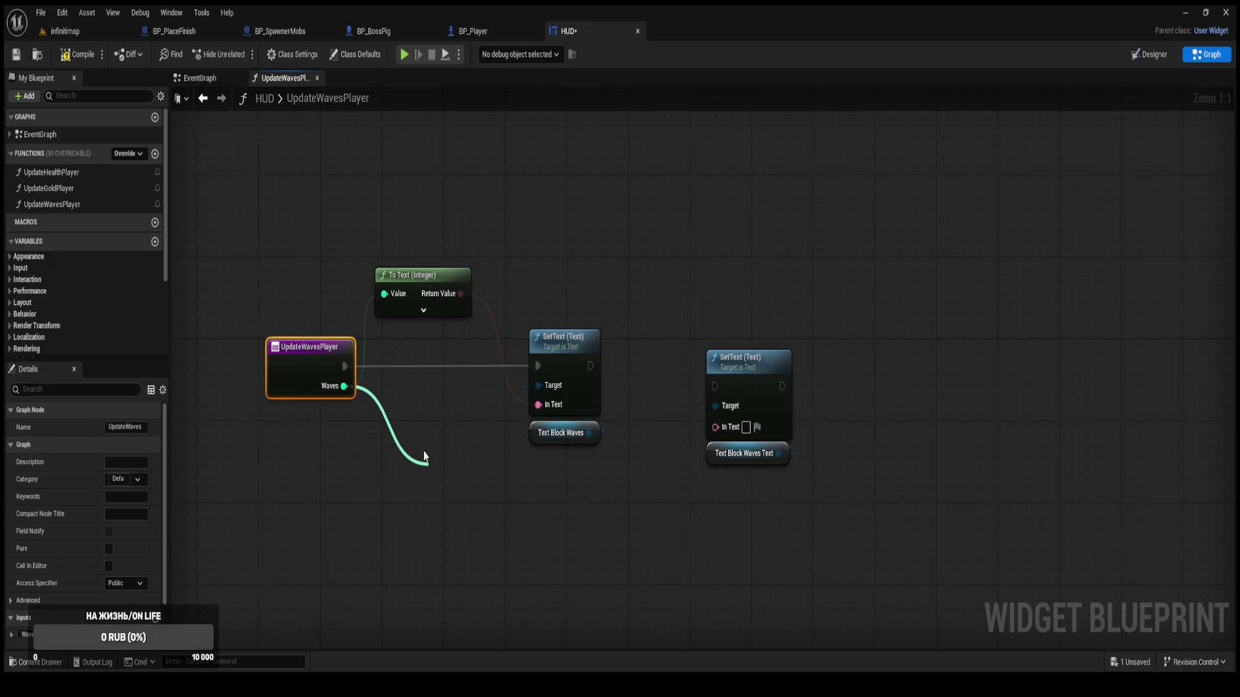
# Add a Waves less-than node with threshold 11.
pyautogui.moveTo(425, 457); pyautogui.dragTo(424, 450)
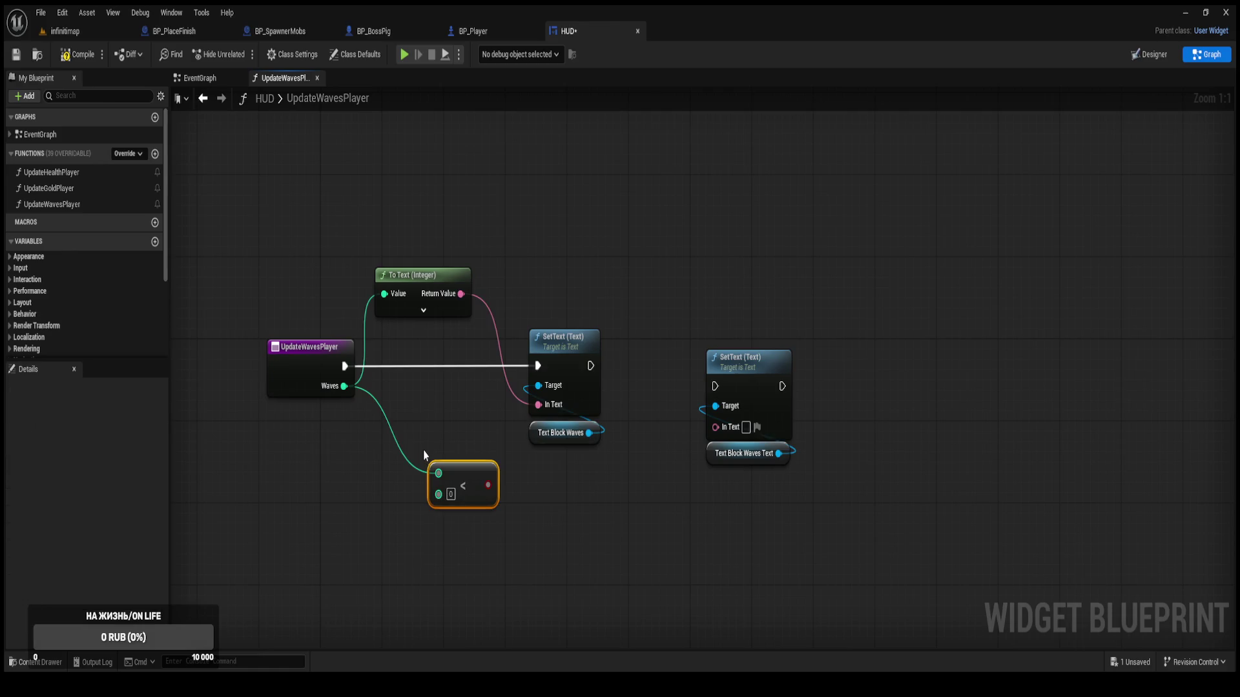
pyautogui.write('11')
pyautogui.click(532, 532)
pyautogui.moveTo(482, 492); pyautogui.dragTo(614, 533)
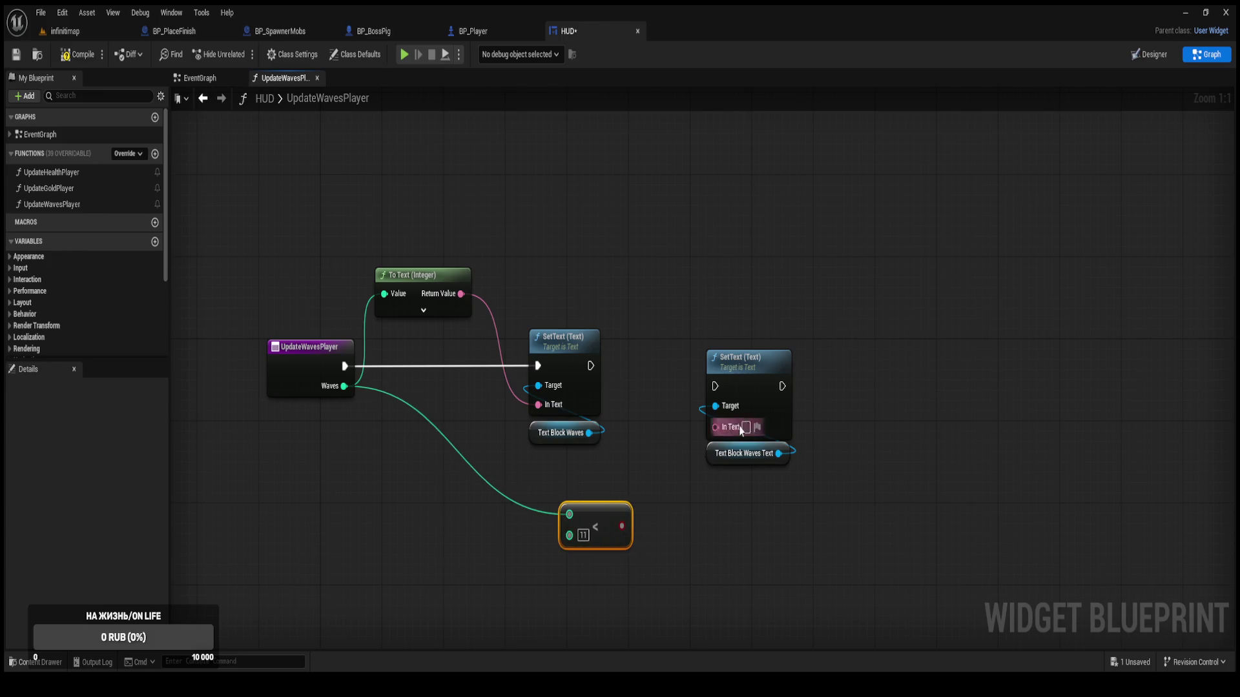
# Add a Branch after the first SetText and feed the less-than result into its Condition.
pyautogui.moveTo(762, 405); pyautogui.dragTo(768, 384)
pyautogui.click(637, 333)
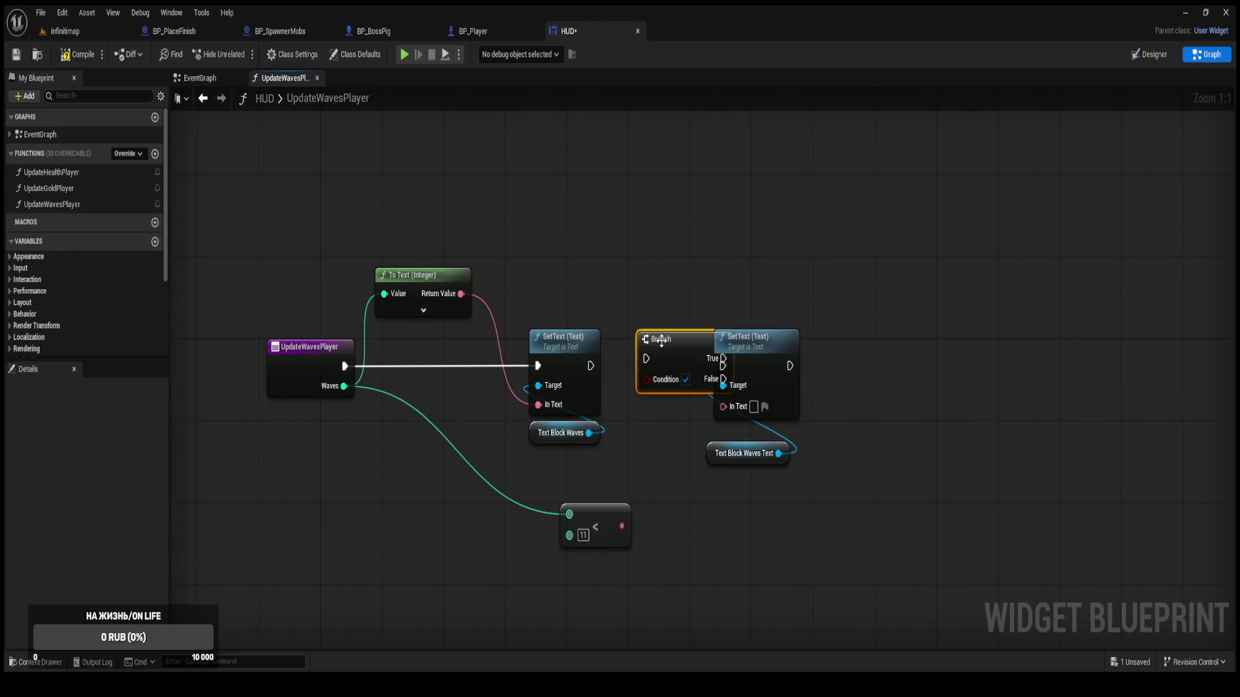
pyautogui.moveTo(645, 358); pyautogui.dragTo(590, 365)
pyautogui.moveTo(809, 518)
pyautogui.mouseDown()
pyautogui.moveTo(759, 362)
pyautogui.moveTo(887, 342)
pyautogui.mouseUp()
pyautogui.moveTo(683, 366); pyautogui.dragTo(721, 374)
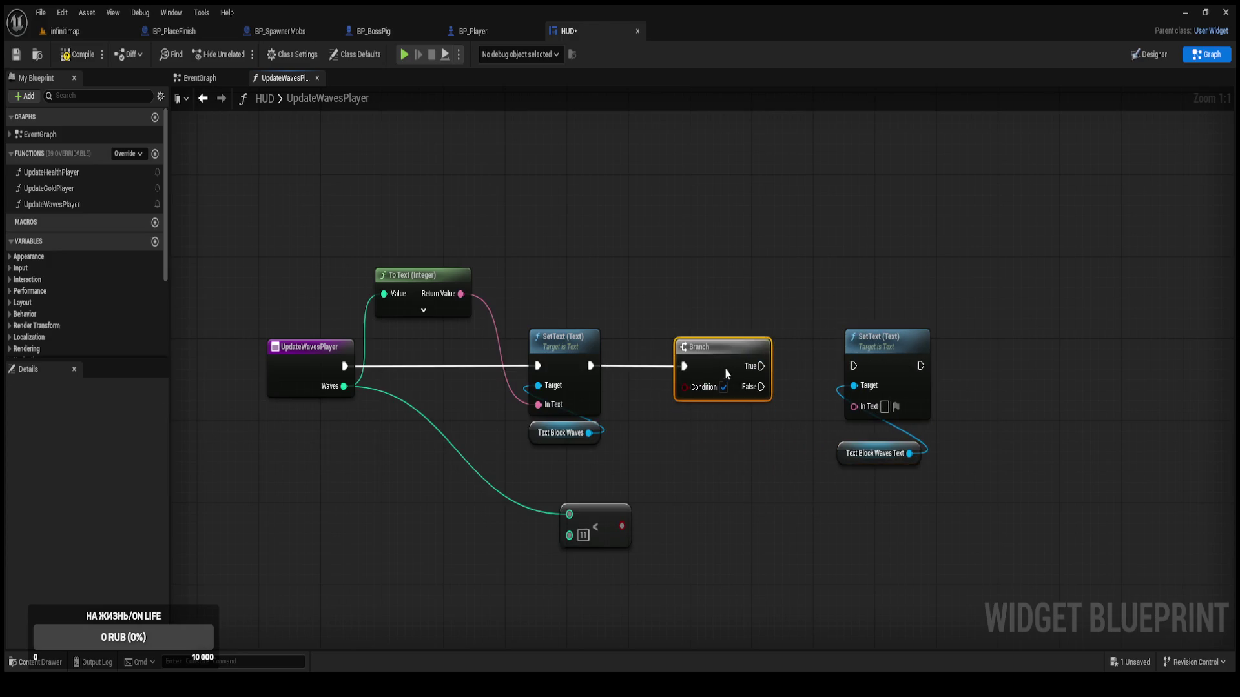
pyautogui.moveTo(616, 451)
pyautogui.mouseDown()
pyautogui.moveTo(573, 347)
pyautogui.moveTo(536, 349)
pyautogui.mouseUp()
pyautogui.click(653, 417)
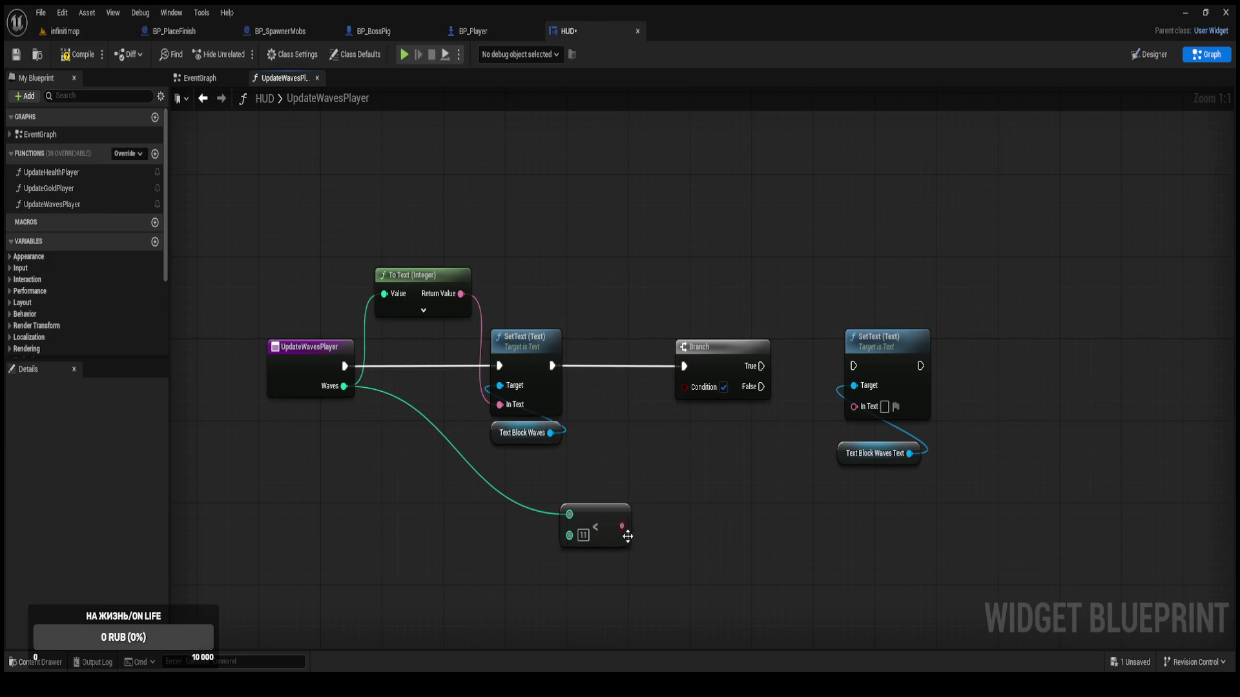
pyautogui.moveTo(622, 527)
pyautogui.mouseDown()
pyautogui.moveTo(673, 491)
pyautogui.moveTo(686, 386)
pyautogui.mouseUp()
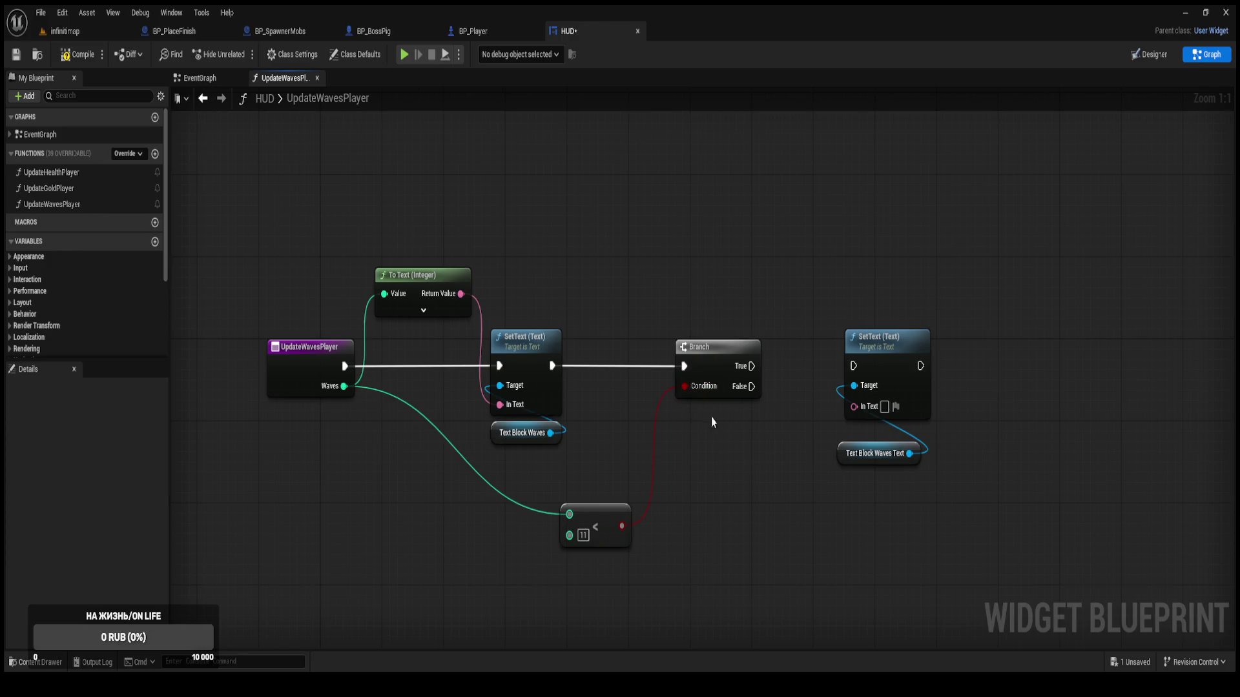
pyautogui.moveTo(913, 514)
pyautogui.mouseDown()
pyautogui.moveTo(856, 326)
pyautogui.moveTo(884, 311)
pyautogui.moveTo(870, 261)
pyautogui.mouseUp()
pyautogui.moveTo(699, 361); pyautogui.dragTo(652, 348)
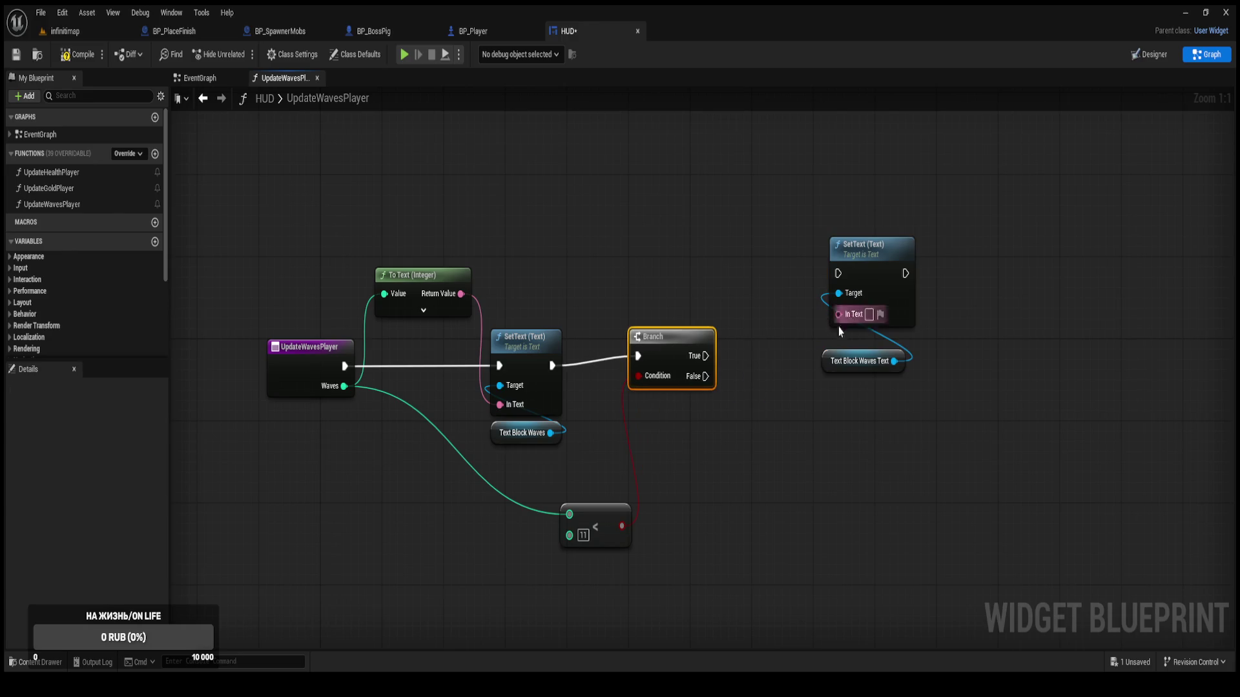
# Duplicate the SetText group, wiring Branch True to the upper copy and False to the lower.
pyautogui.moveTo(807, 387); pyautogui.dragTo(929, 226)
pyautogui.hotkey('ctrl', 'c')
pyautogui.hotkey('ctrl', 'v')
pyautogui.moveTo(833, 401); pyautogui.dragTo(857, 495)
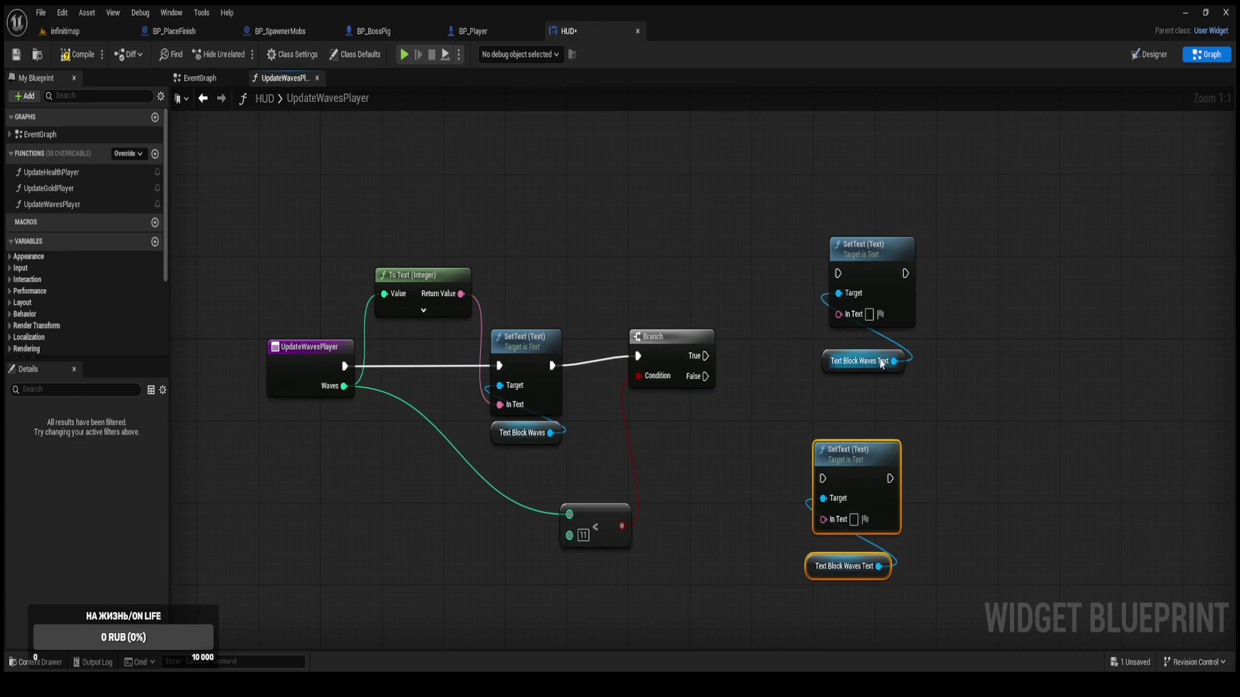
pyautogui.moveTo(883, 400)
pyautogui.mouseDown()
pyautogui.moveTo(844, 273)
pyautogui.moveTo(812, 274)
pyautogui.mouseUp()
pyautogui.moveTo(706, 356); pyautogui.dragTo(809, 274)
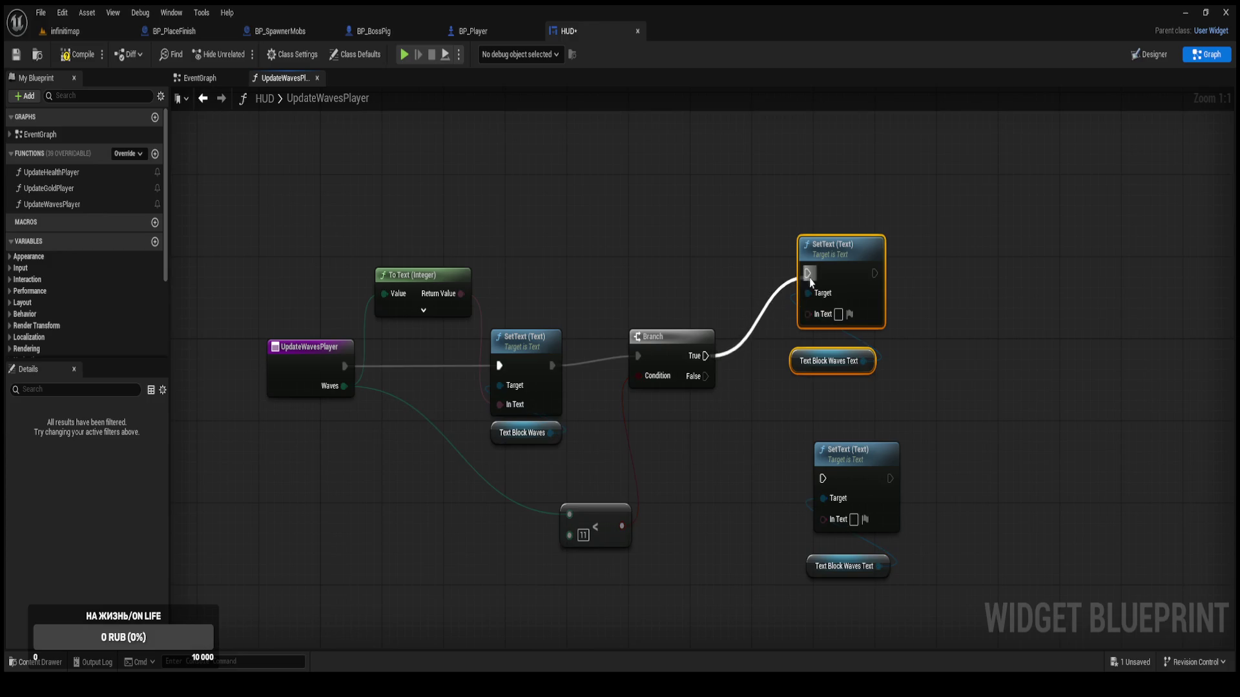
pyautogui.moveTo(705, 376)
pyautogui.mouseDown()
pyautogui.moveTo(826, 497)
pyautogui.moveTo(824, 478)
pyautogui.mouseUp()
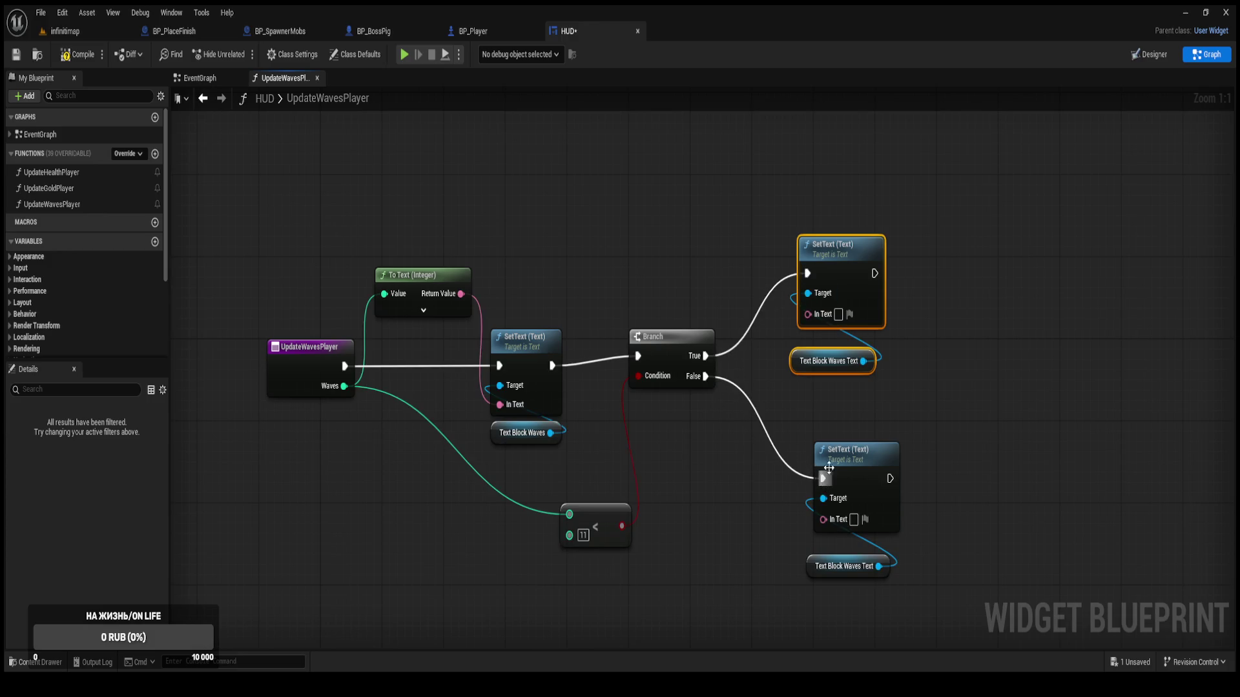
pyautogui.click(838, 315)
# Copy the 'Waves:' label from BP_SpawnerMobs into the upper SetText's text field.
pyautogui.click(593, 188)
pyautogui.click(467, 31)
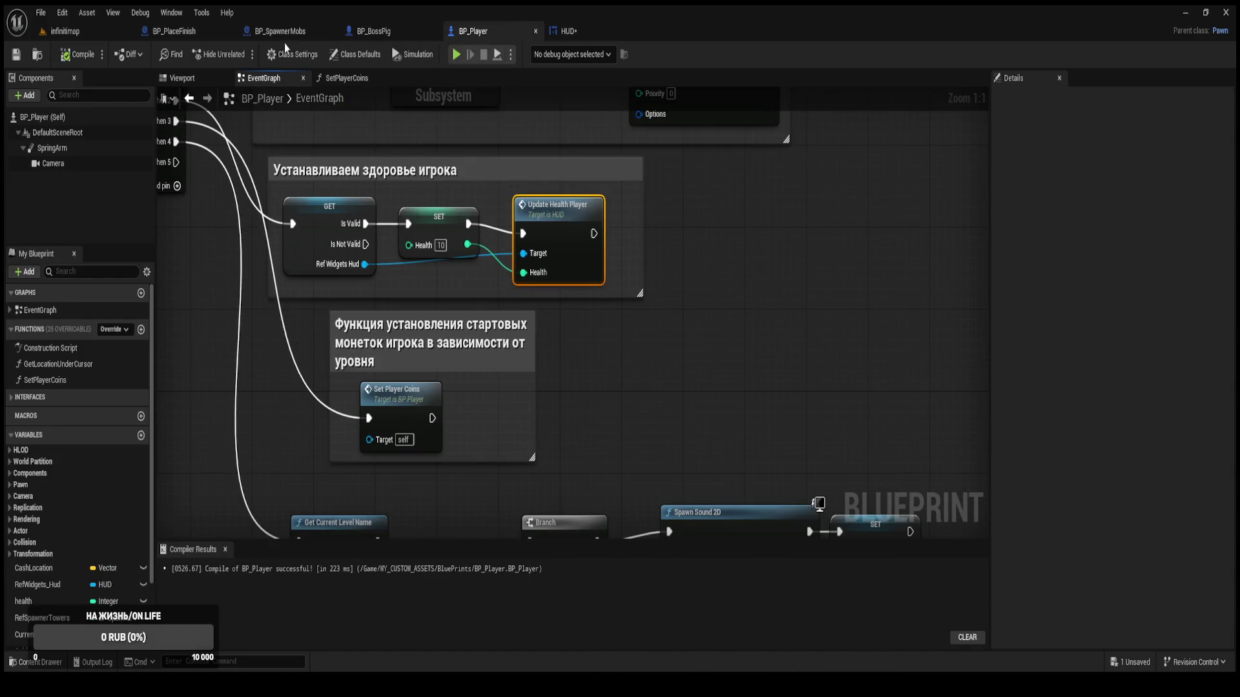
pyautogui.click(282, 31)
pyautogui.moveTo(731, 383)
pyautogui.mouseDown()
pyautogui.moveTo(659, 335)
pyautogui.moveTo(759, 381)
pyautogui.mouseUp()
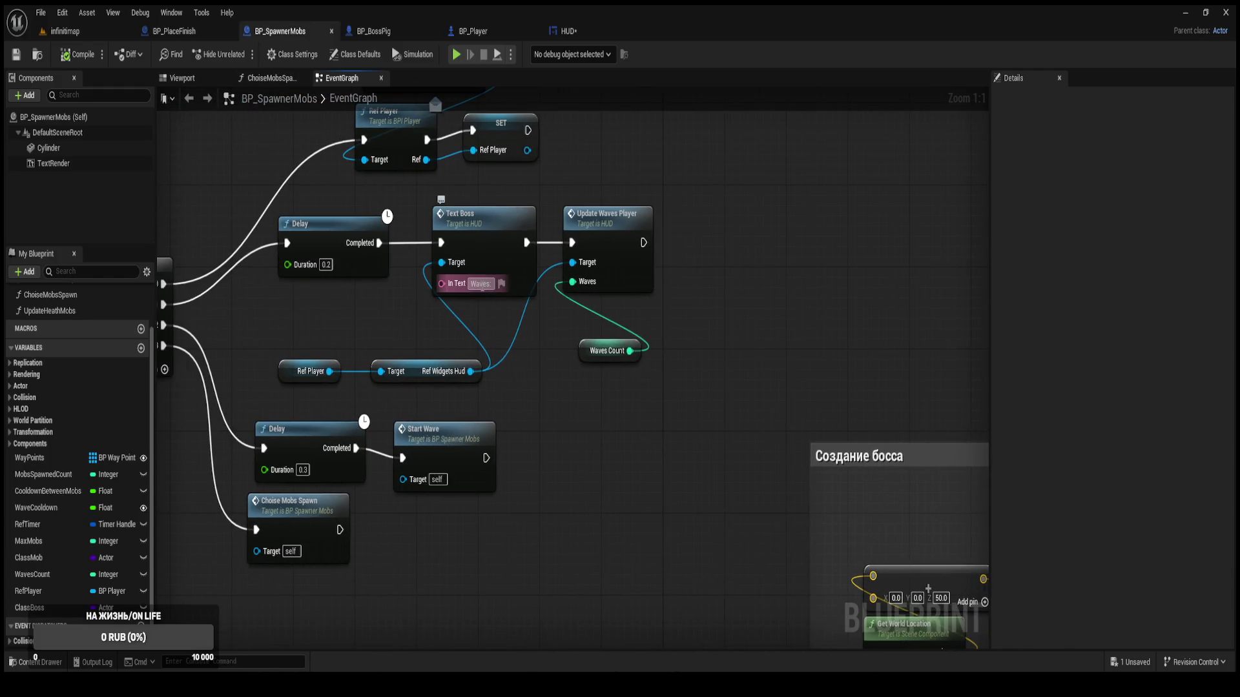
pyautogui.click(481, 284)
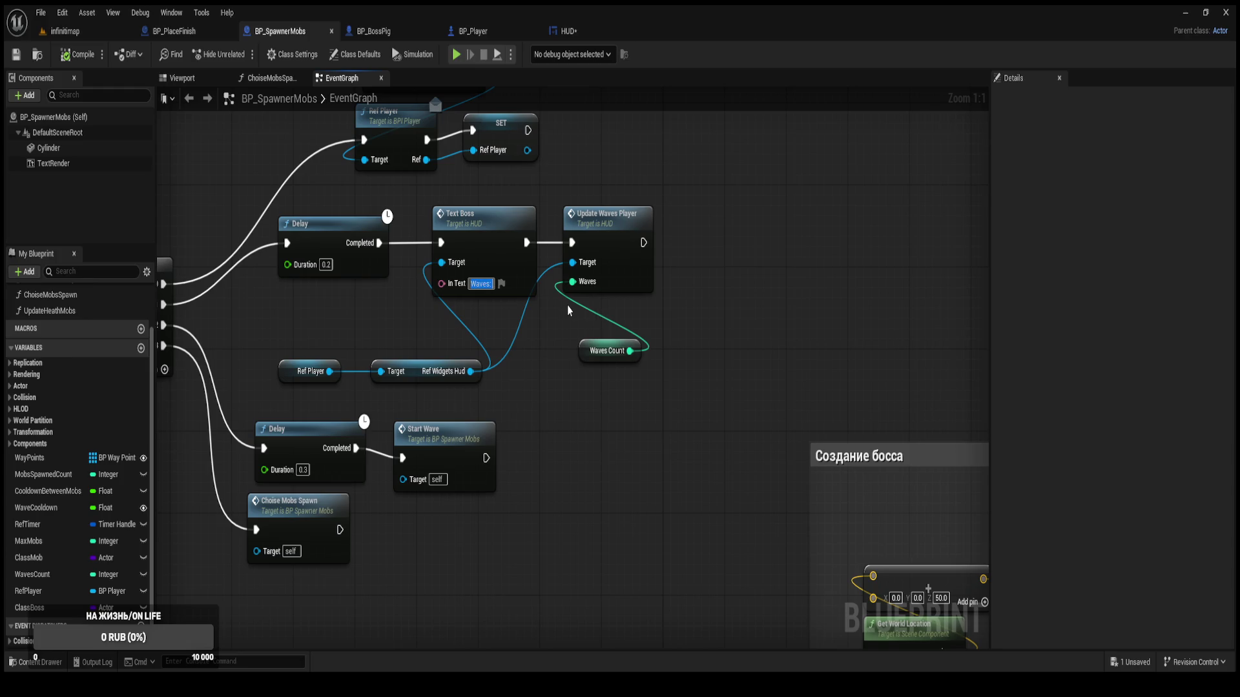
pyautogui.click(568, 31)
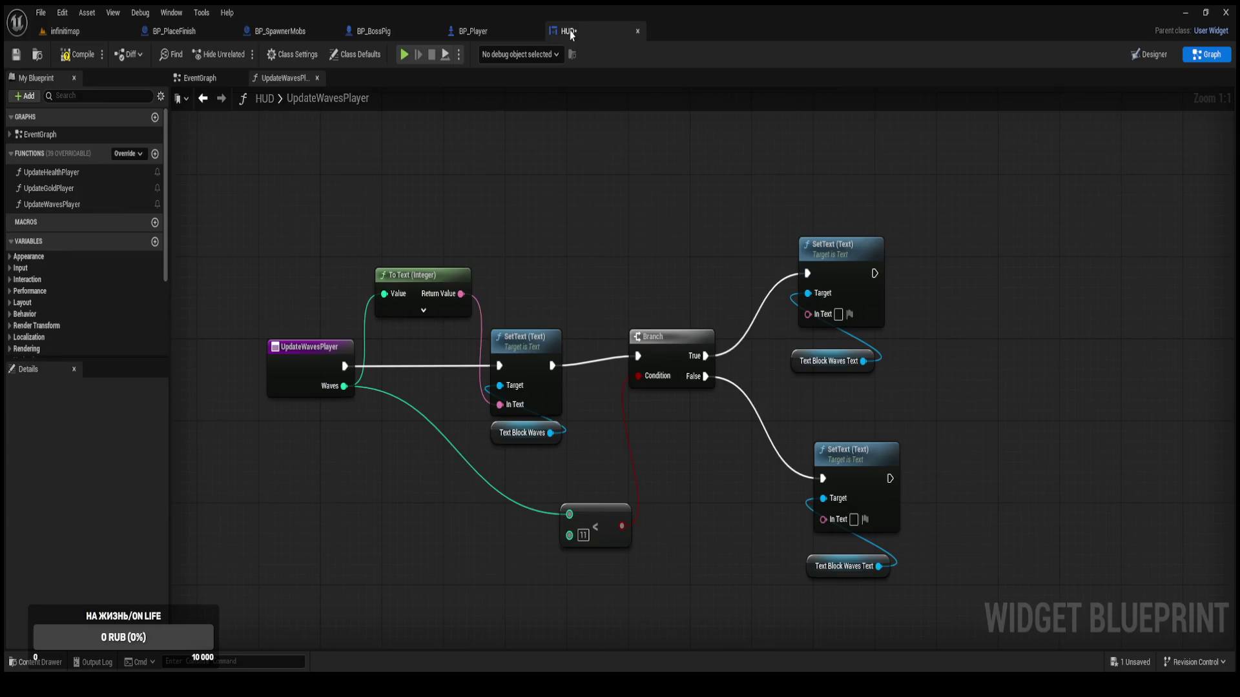
pyautogui.click(838, 314)
pyautogui.hotkey('ctrl', 'v')
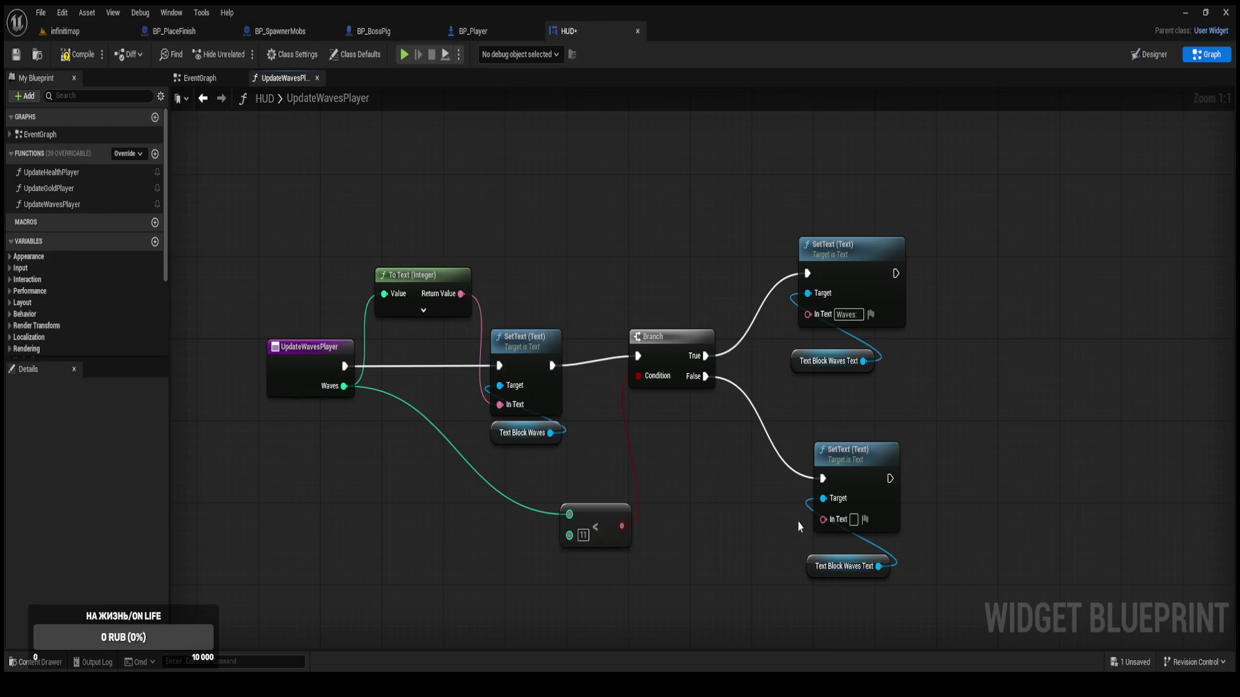
# Find the 'Wave with a boss' message in BP_SpawnerMobs, then return to UpdateWavesPlayer.
pyautogui.click(282, 36)
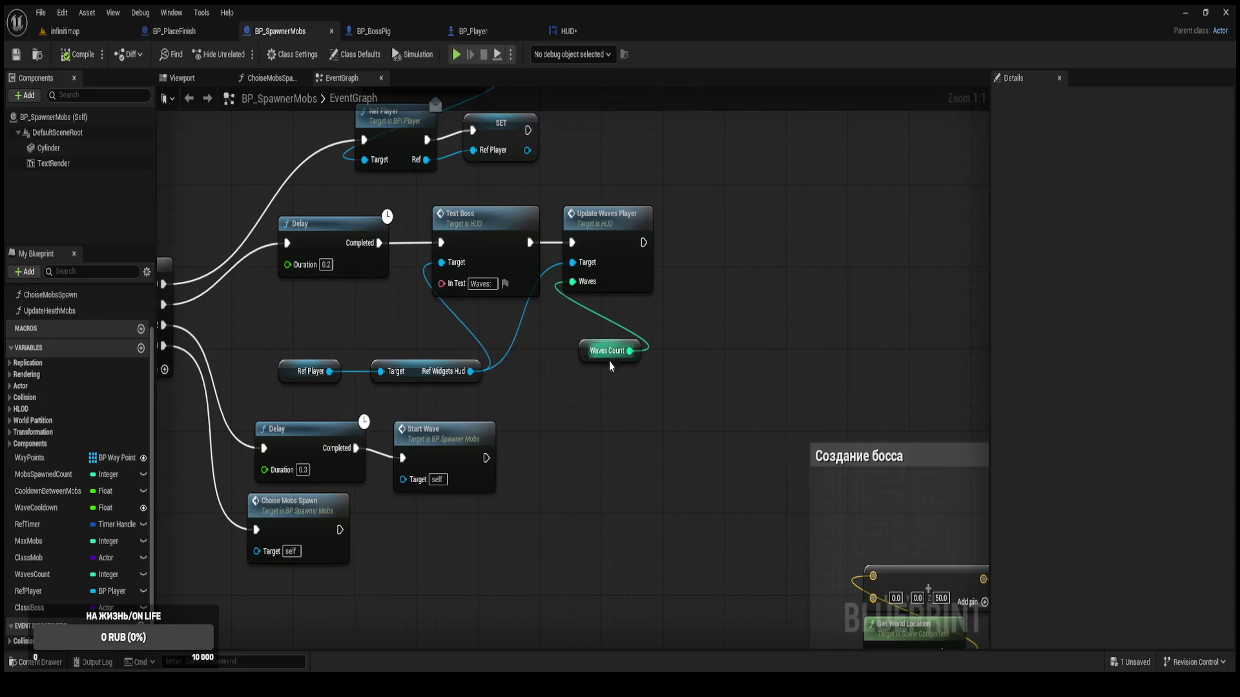
pyautogui.moveTo(1033, 614)
pyautogui.mouseDown()
pyautogui.moveTo(904, 581)
pyautogui.moveTo(735, 512)
pyautogui.mouseUp()
pyautogui.scroll(3, 734, 512)
pyautogui.moveTo(672, 273); pyautogui.dragTo(672, 396)
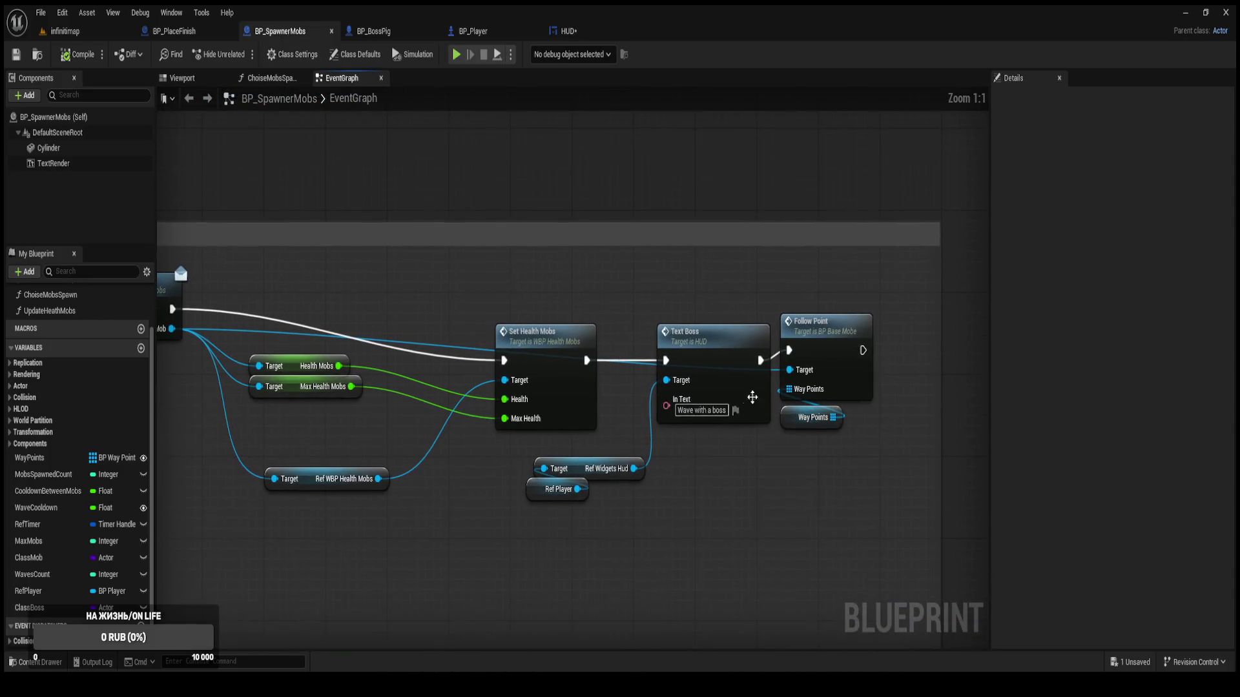
pyautogui.click(717, 410)
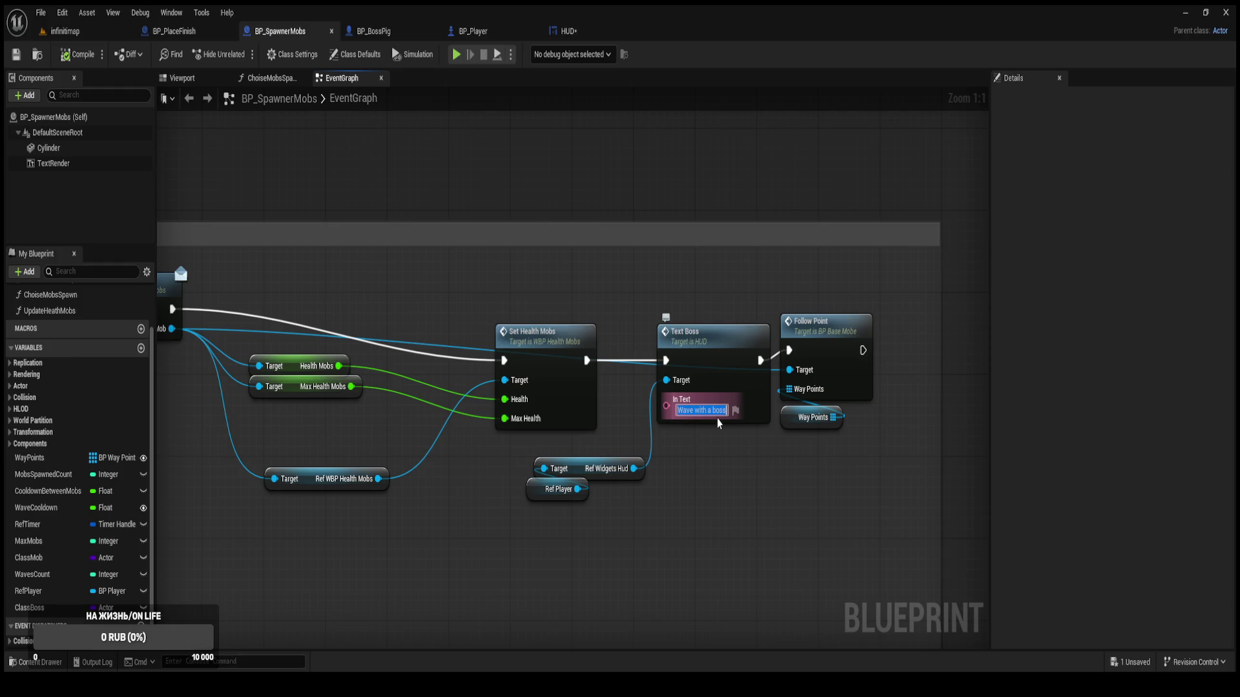
pyautogui.click(475, 31)
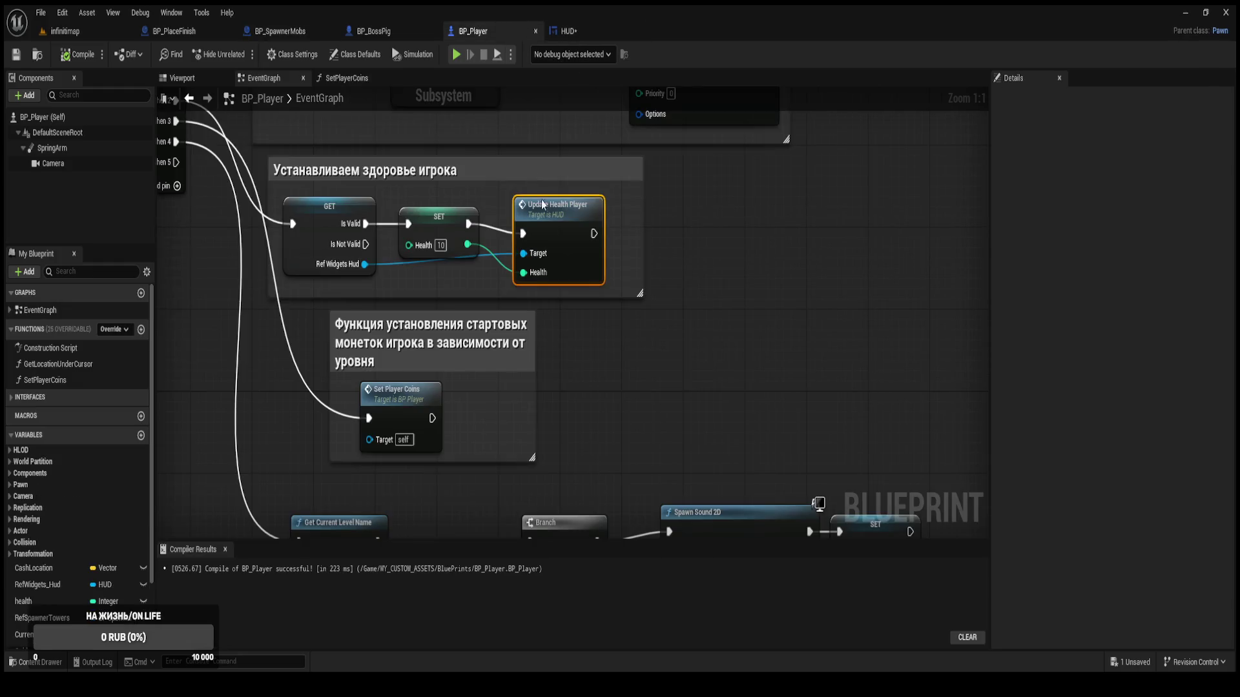
pyautogui.click(375, 32)
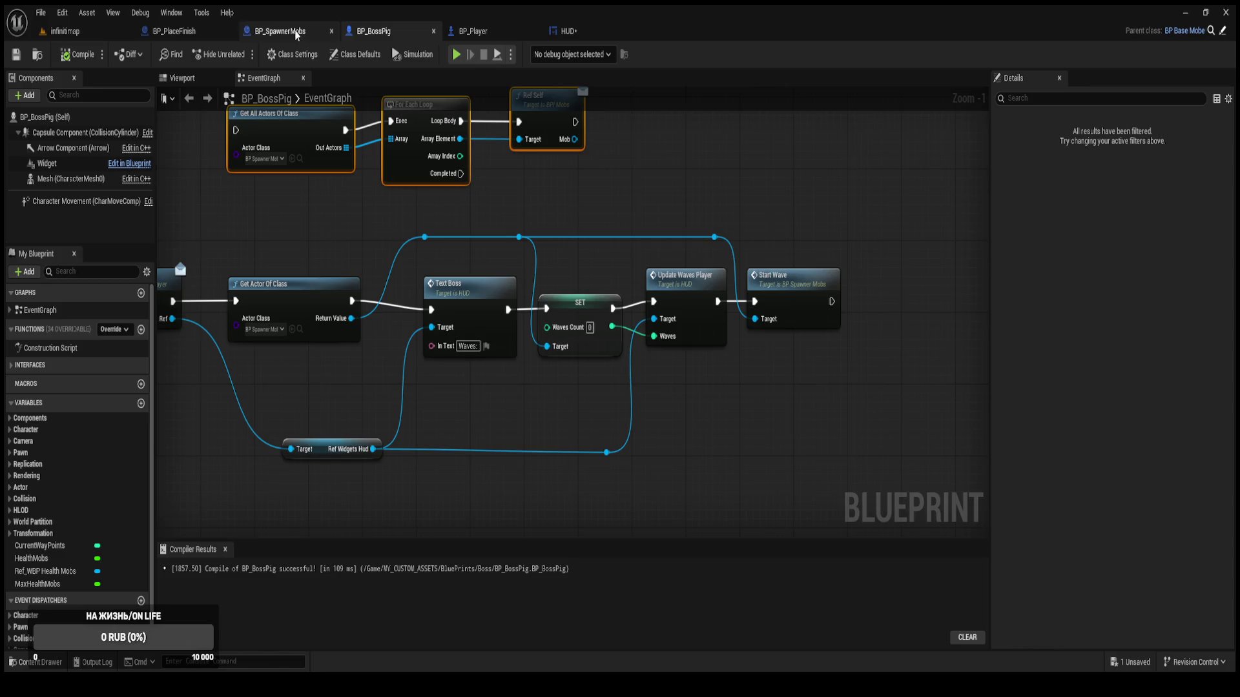
pyautogui.click(568, 31)
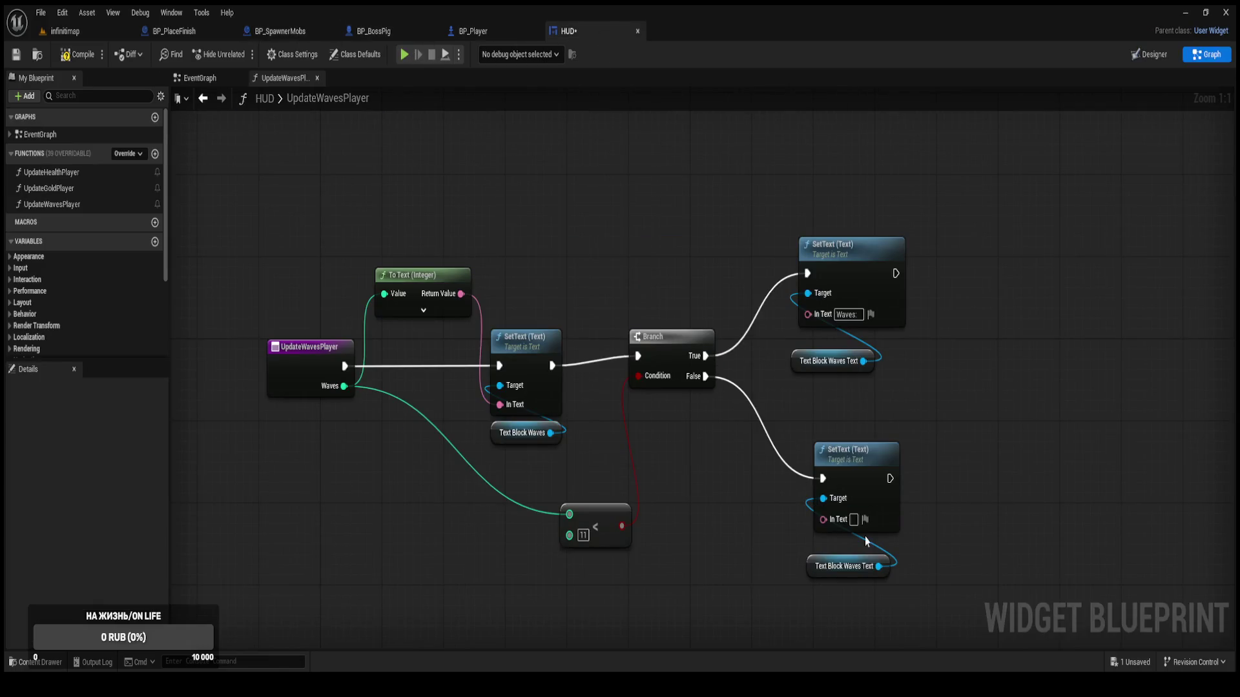
# Enter 'Wave with a boss' in the False-branch SetText, then compile and save the HUD.
pyautogui.write('Wave with a boss')
pyautogui.click(937, 538)
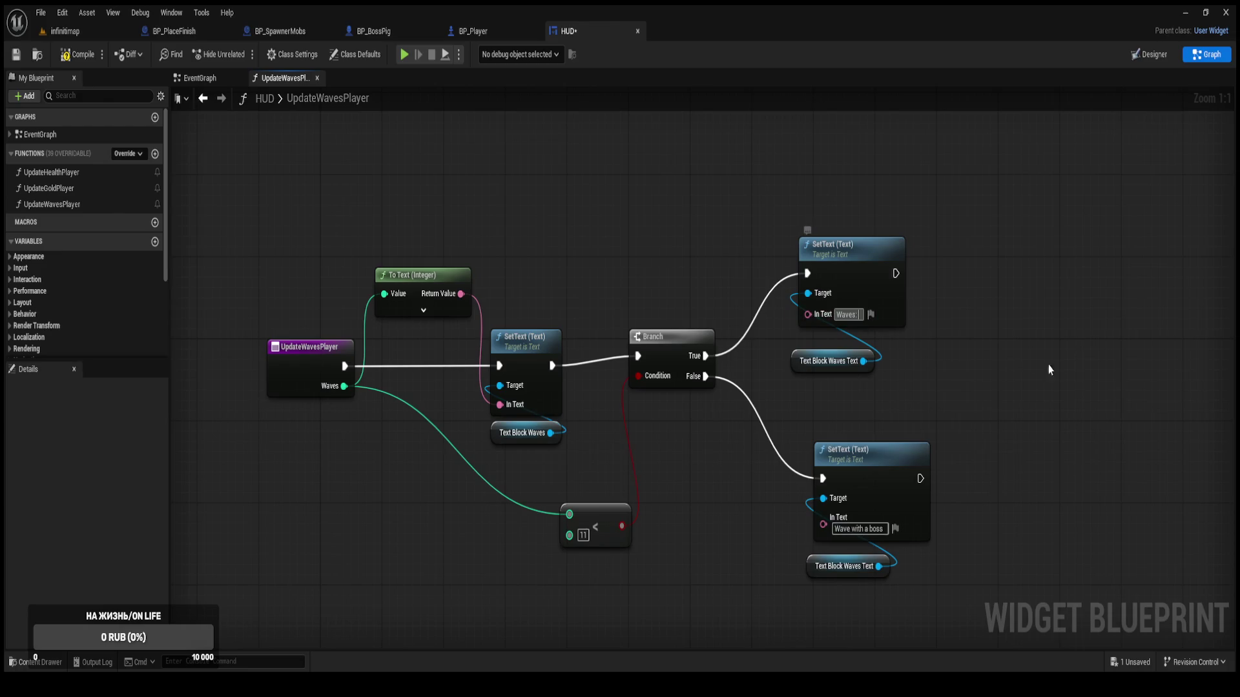
pyautogui.click(76, 54)
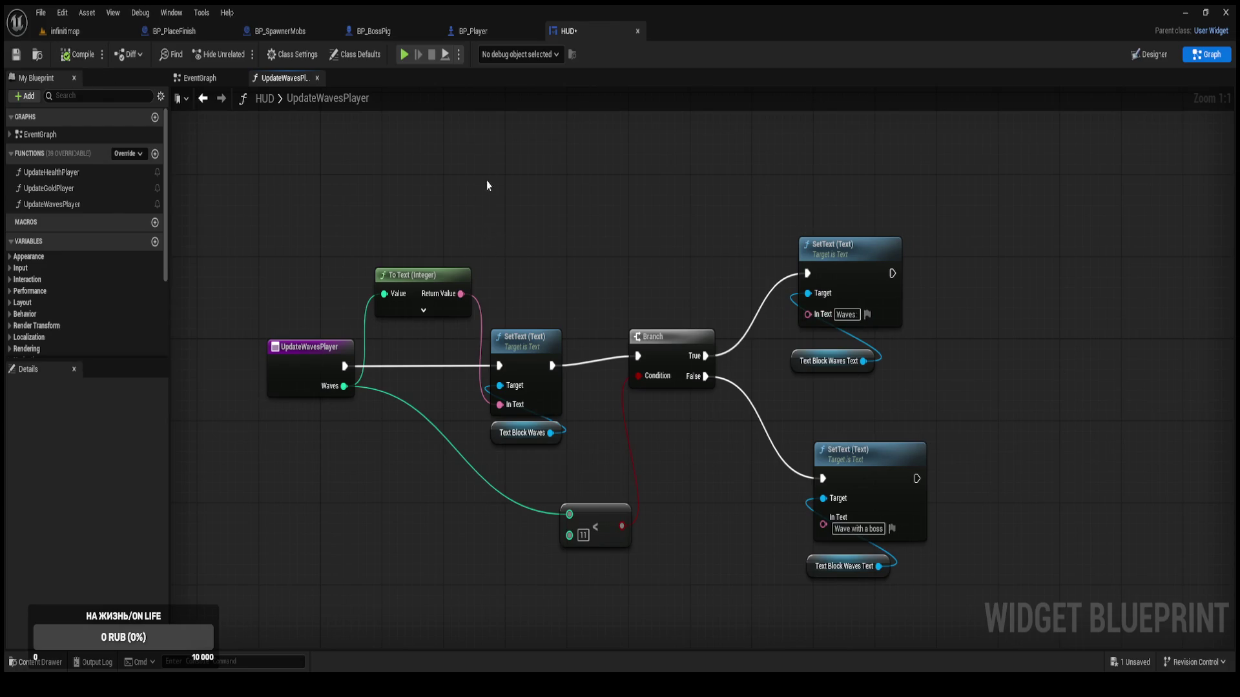
pyautogui.hotkey('ctrl', 's')
pyautogui.moveTo(711, 448)
pyautogui.mouseDown()
pyautogui.moveTo(690, 326)
pyautogui.moveTo(776, 323)
pyautogui.moveTo(791, 306)
pyautogui.mouseUp()
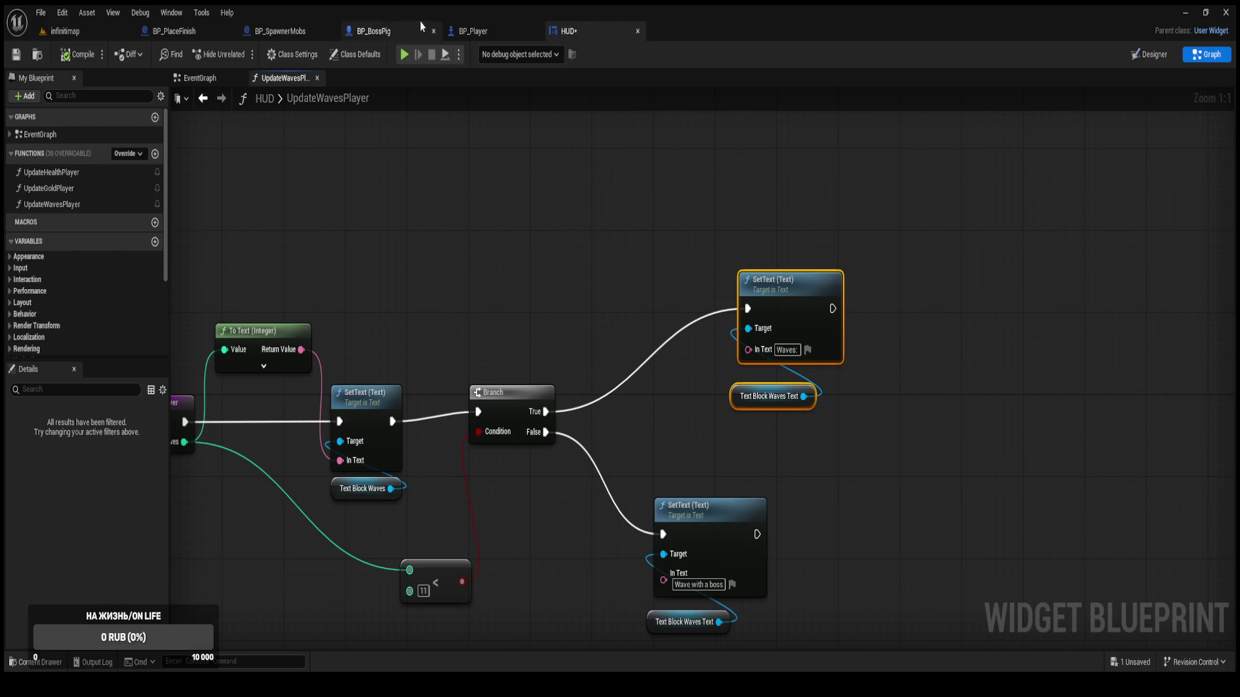
# Inspect BP_PlaceFinish's FunctionOnBoss and event graph overlap and branch nodes.
pyautogui.click(184, 31)
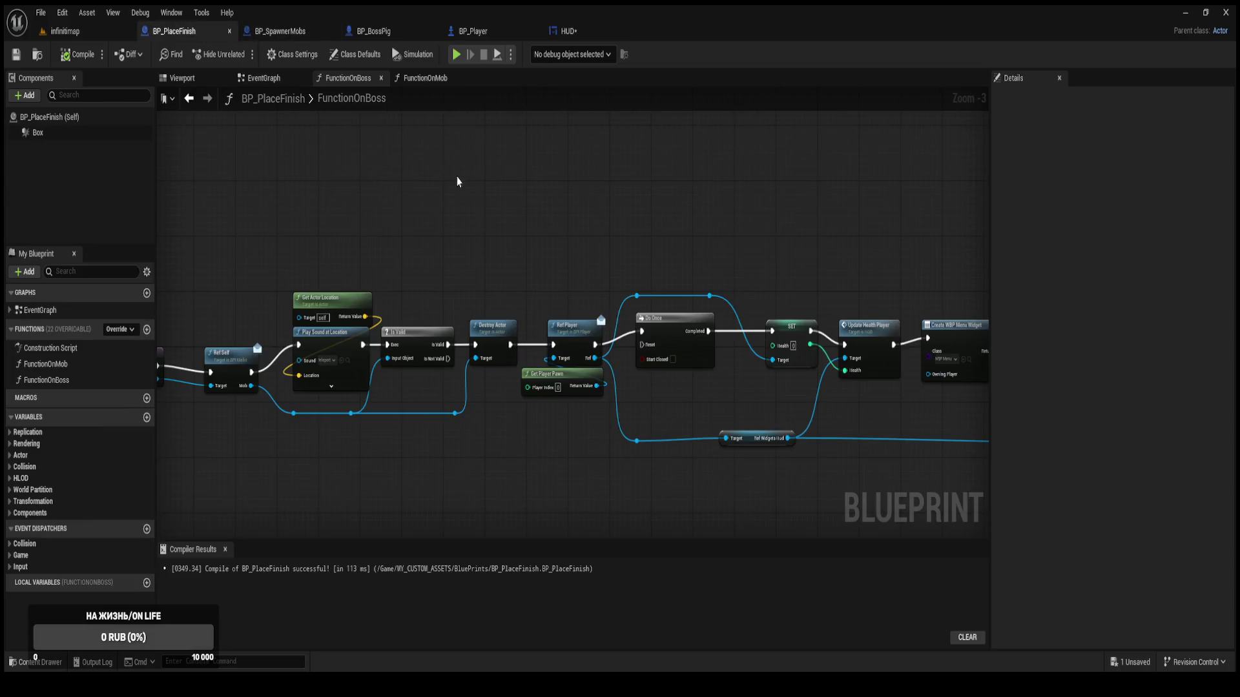
pyautogui.scroll(-2, 457, 182)
pyautogui.moveTo(413, 248); pyautogui.dragTo(341, 255)
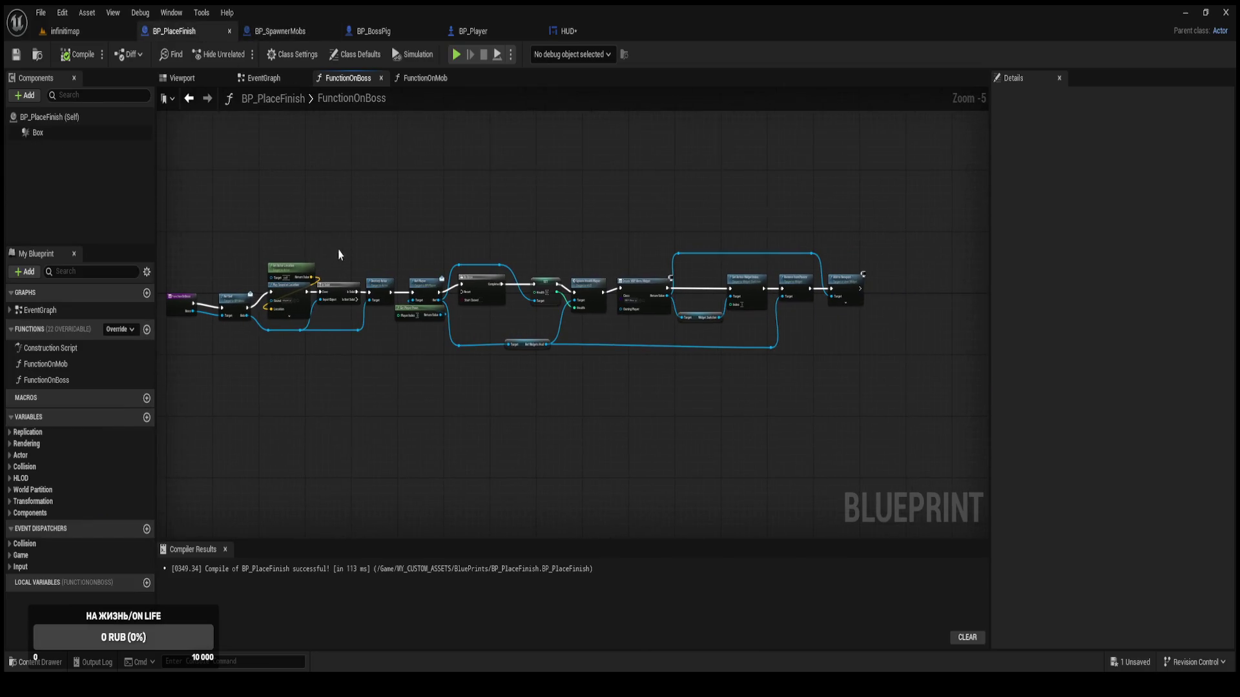
pyautogui.click(265, 78)
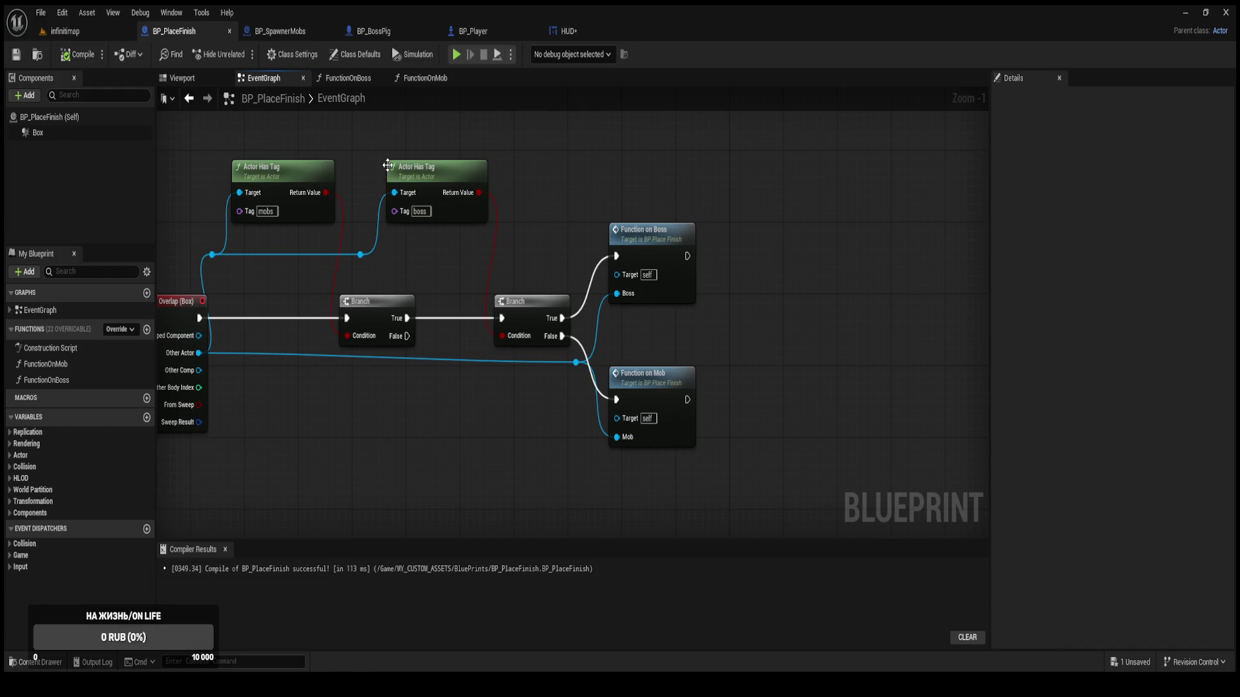
pyautogui.moveTo(428, 181)
pyautogui.mouseDown()
pyautogui.moveTo(545, 193)
pyautogui.moveTo(537, 226)
pyautogui.mouseUp()
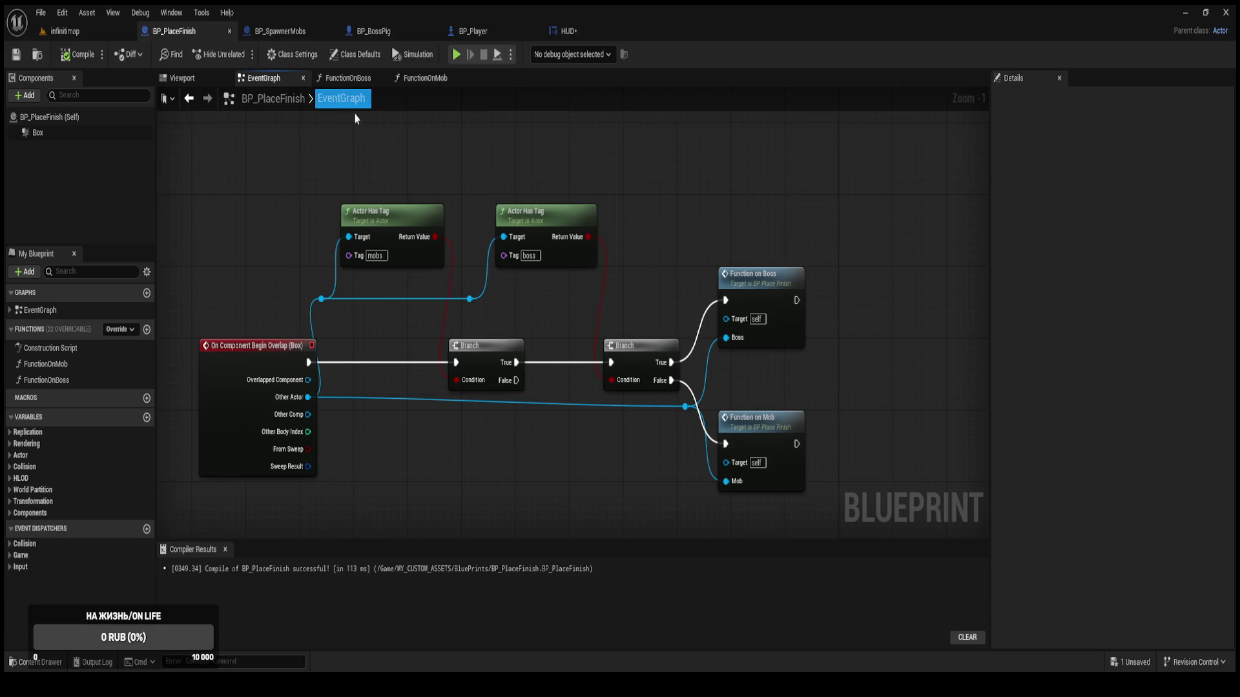
pyautogui.scroll(-4, 433, 188)
# In BP_SpawnerMobs, wire Set Health Mobs straight to Follow Point, bypassing Text Boss.
pyautogui.click(275, 33)
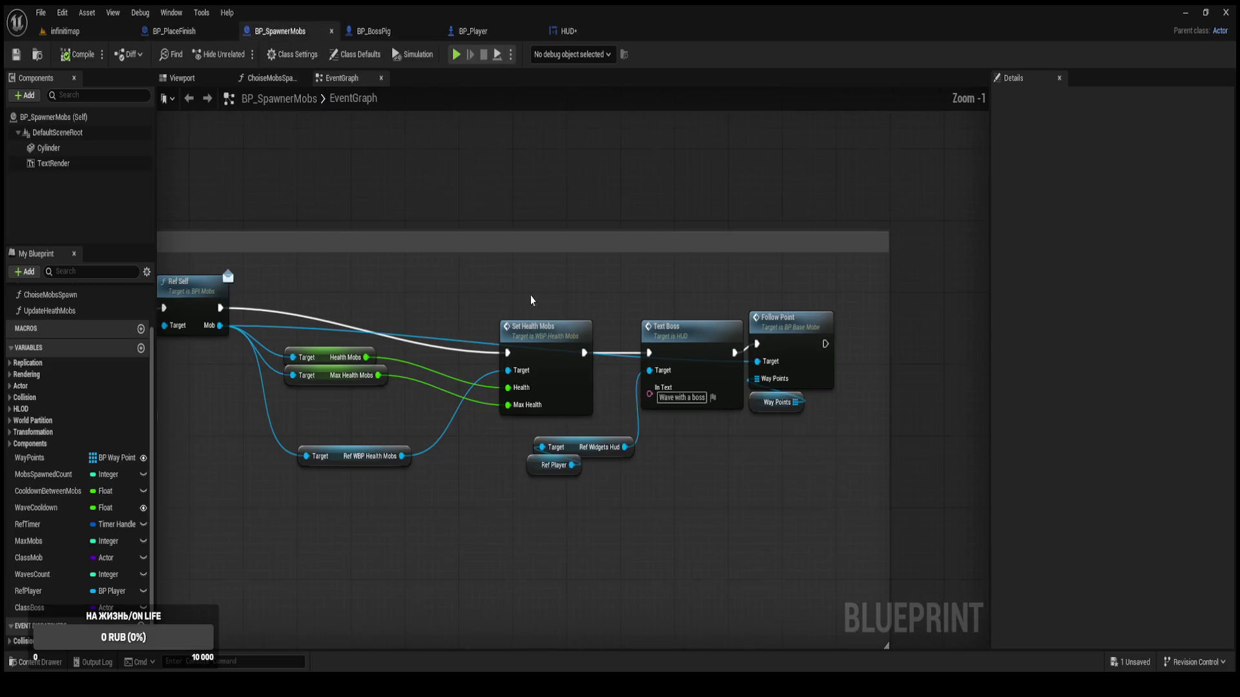
pyautogui.moveTo(572, 496)
pyautogui.mouseDown()
pyautogui.moveTo(529, 439)
pyautogui.moveTo(632, 487)
pyautogui.mouseUp()
pyautogui.moveTo(690, 350); pyautogui.dragTo(669, 421)
pyautogui.moveTo(584, 352); pyautogui.dragTo(757, 344)
pyautogui.keyDown('alt'); pyautogui.click(712, 424); pyautogui.keyUp('alt')
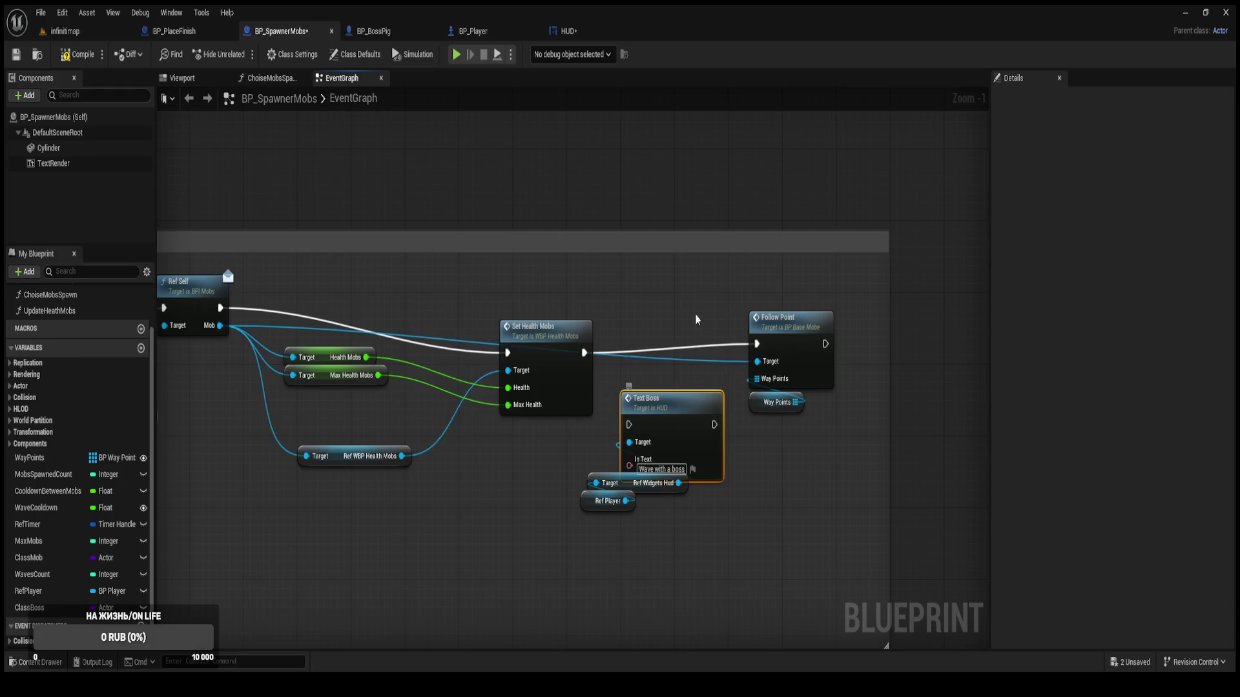
pyautogui.click(641, 204)
# Connect the delay directly to Update Waves Player, delete that Text Boss, then compile and save.
pyautogui.scroll(-2, 641, 205)
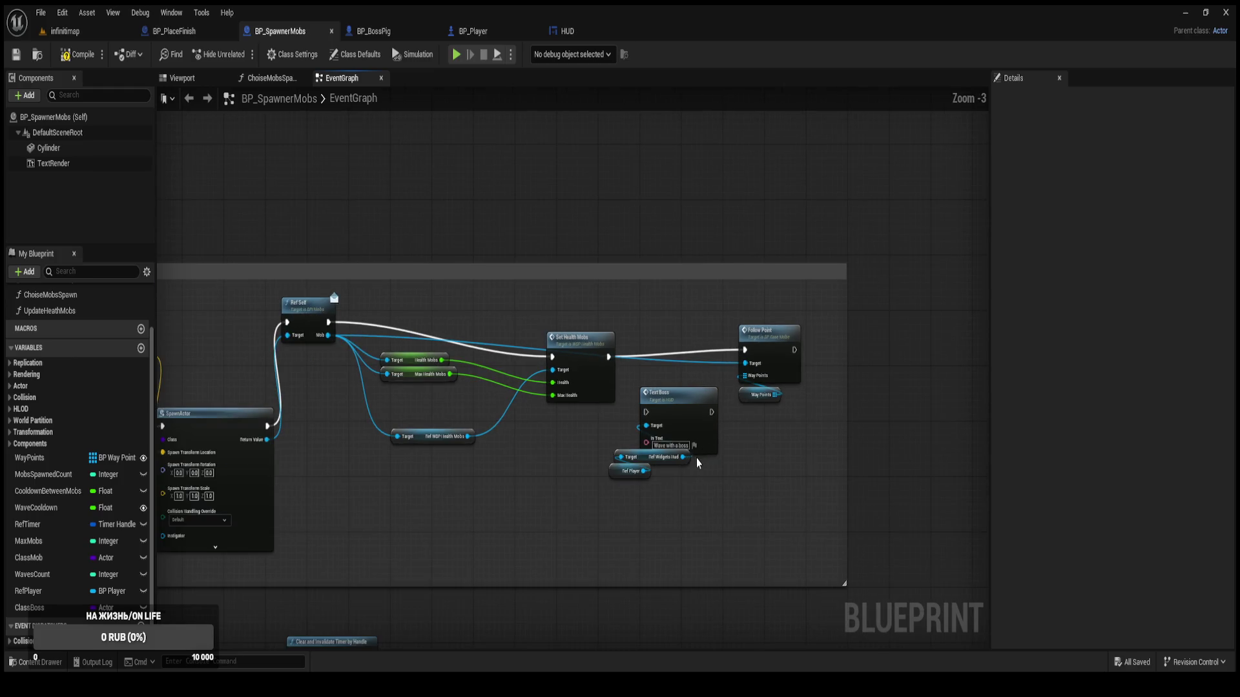
pyautogui.scroll(-2, 512, 215)
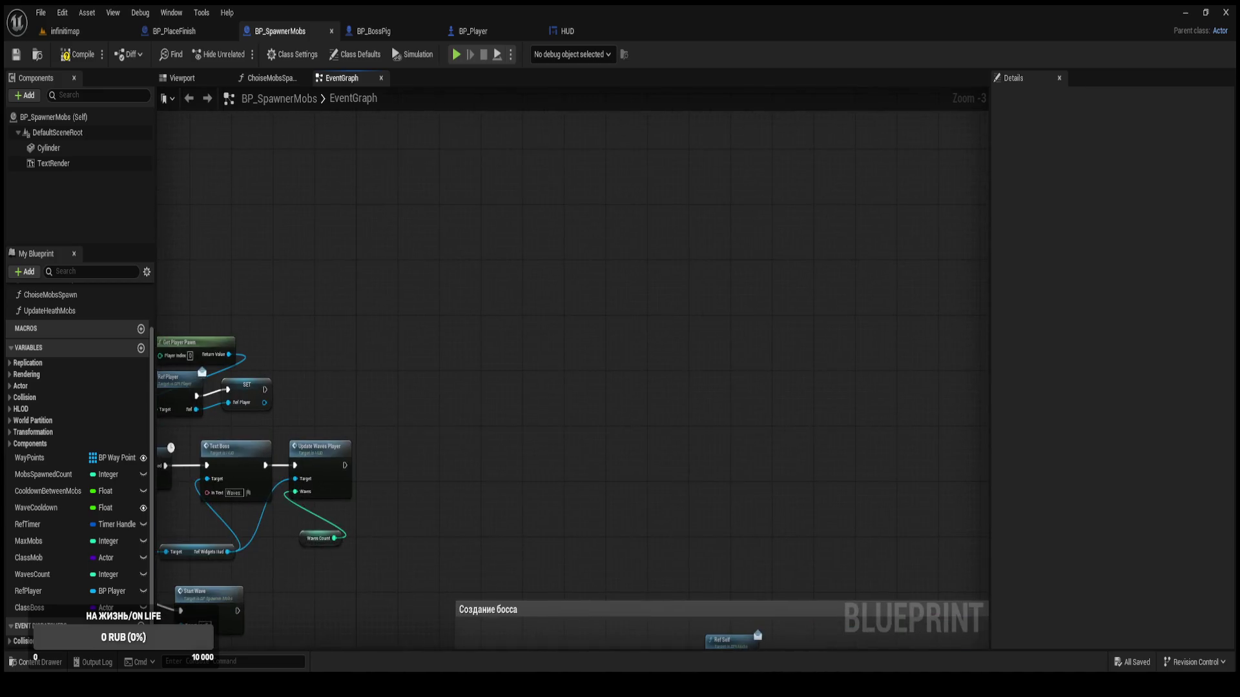
pyautogui.scroll(5, 664, 475)
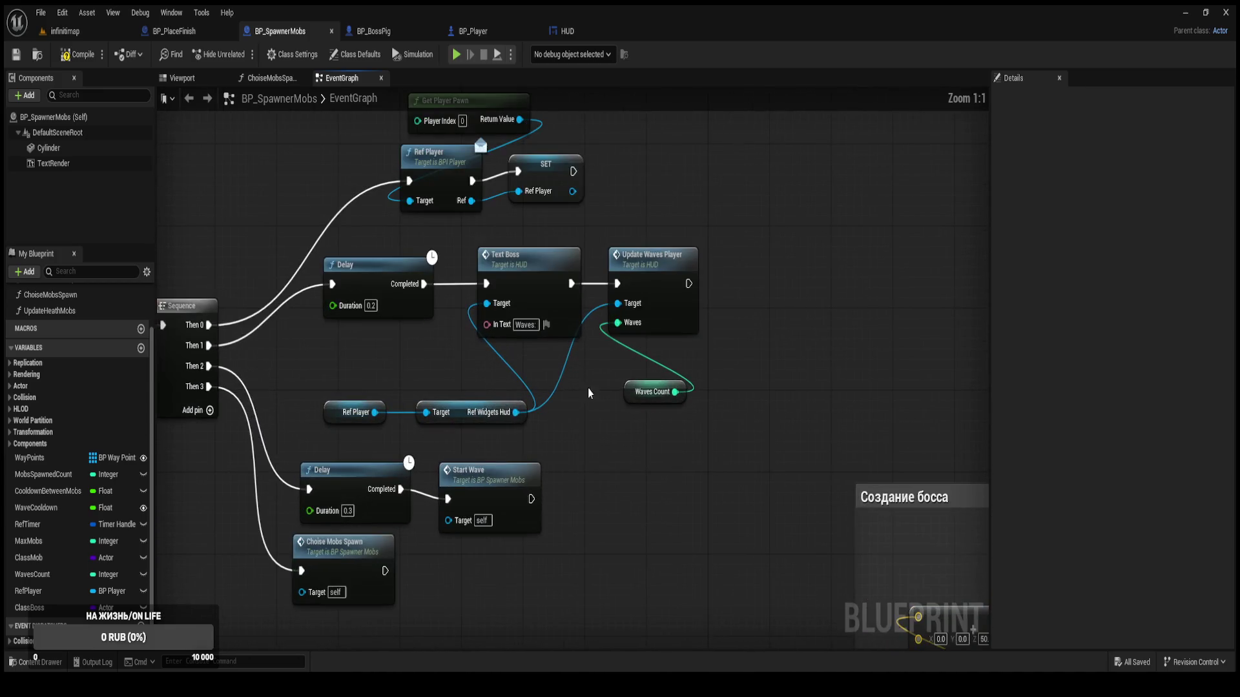
pyautogui.click(548, 287)
pyautogui.moveTo(510, 287); pyautogui.dragTo(495, 329)
pyautogui.moveTo(425, 285); pyautogui.dragTo(617, 284)
pyautogui.keyDown('alt'); pyautogui.click(556, 323); pyautogui.keyUp('alt')
pyautogui.moveTo(546, 449)
pyautogui.mouseDown()
pyautogui.moveTo(362, 388)
pyautogui.moveTo(521, 343)
pyautogui.mouseUp()
pyautogui.click(524, 315)
pyautogui.press('Delete')
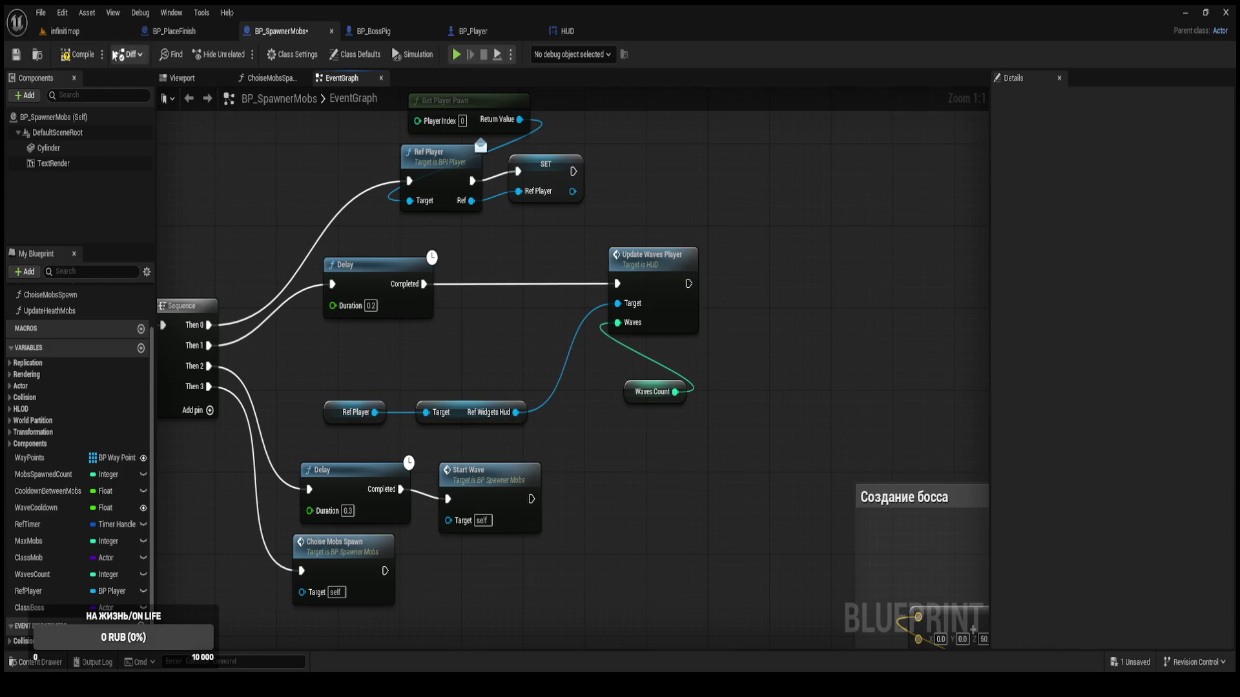
pyautogui.click(77, 54)
pyautogui.hotkey('ctrl', 's')
# Delete the boss section's Text Boss, Ref Widgets Hud and Ref Player nodes, and save.
pyautogui.moveTo(883, 338); pyautogui.dragTo(719, 352)
pyautogui.scroll(-3, 718, 352)
pyautogui.scroll(2, 839, 387)
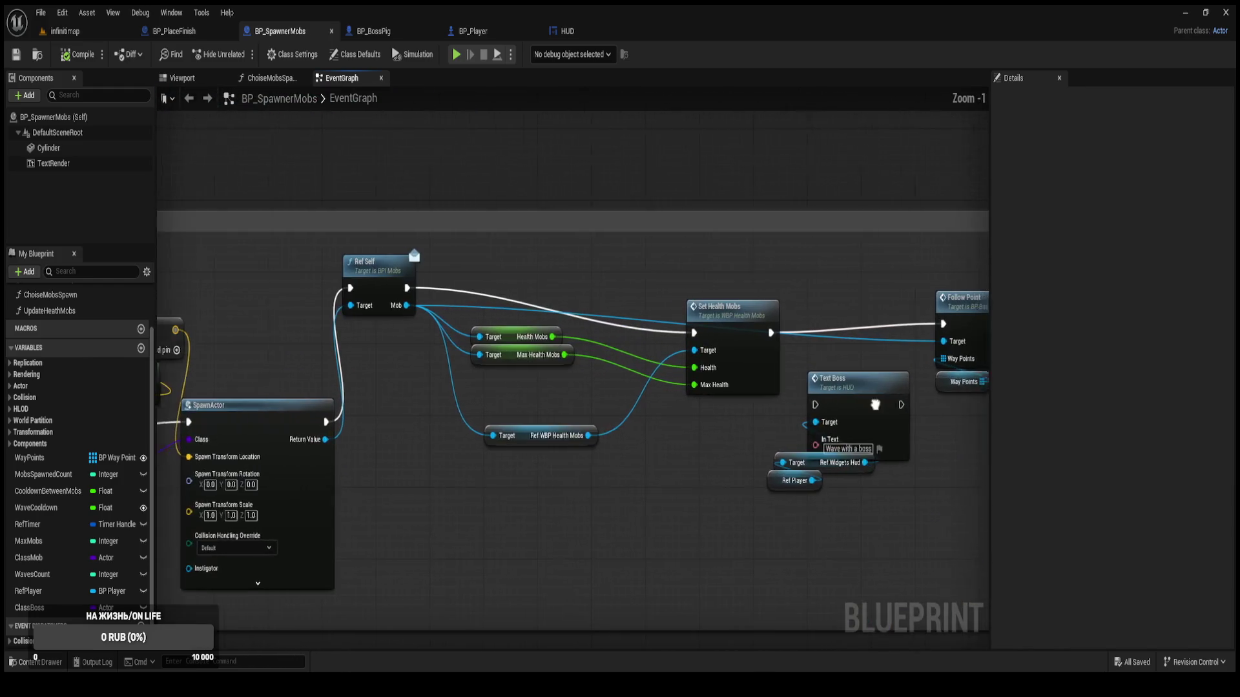
pyautogui.moveTo(689, 546); pyautogui.dragTo(564, 445)
pyautogui.press('Delete')
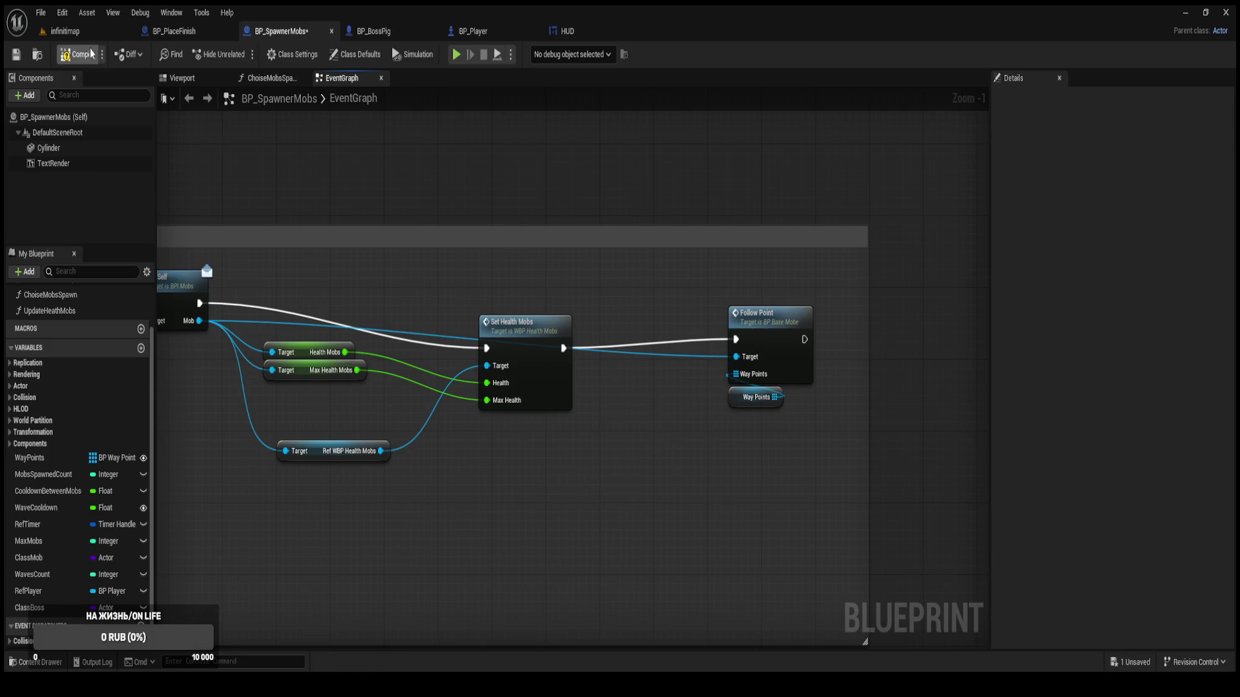
pyautogui.hotkey('ctrl', 's')
pyautogui.click(567, 31)
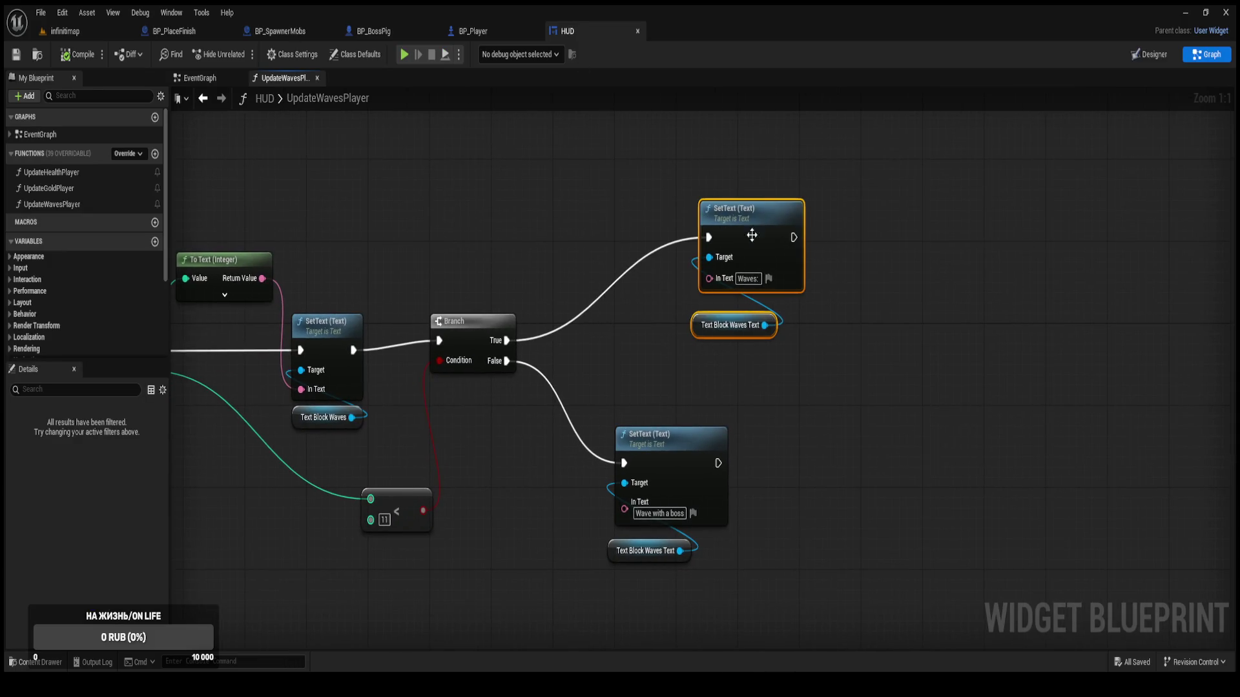
# Line up the SetText pairs in UpdateWavesPlayer, save the HUD, and go to infinitmap.
pyautogui.moveTo(694, 284); pyautogui.dragTo(626, 284)
pyautogui.moveTo(518, 324); pyautogui.dragTo(689, 304)
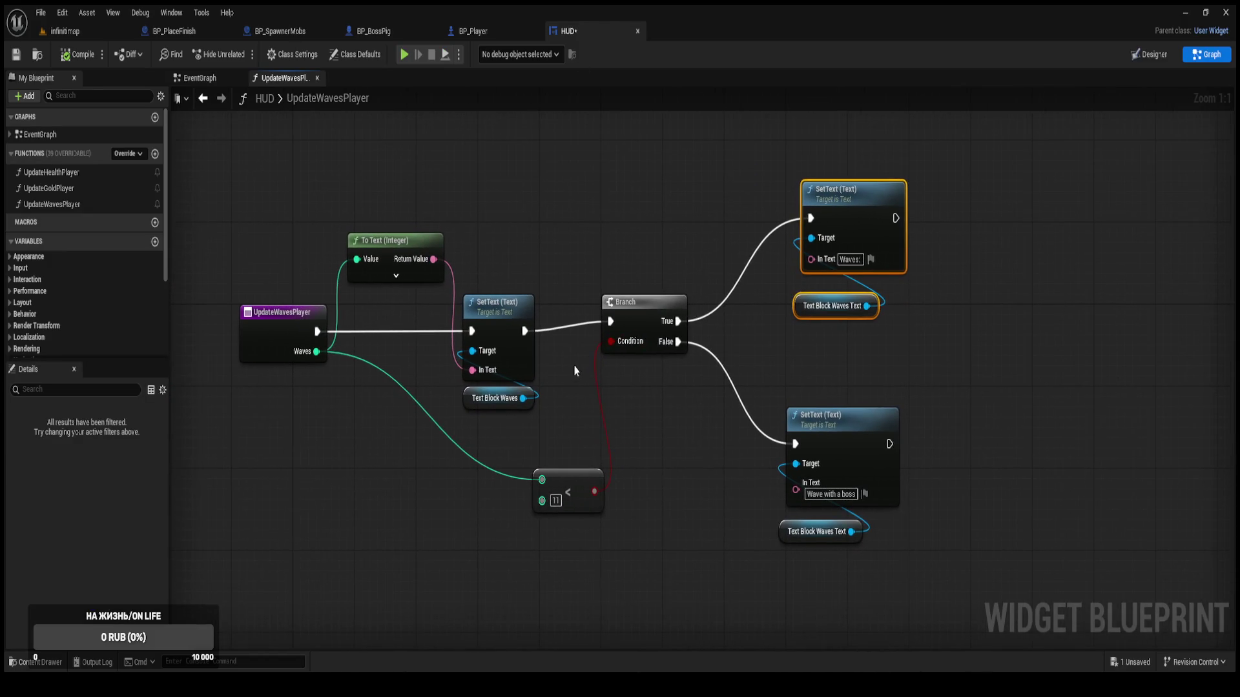
pyautogui.moveTo(525, 429); pyautogui.dragTo(497, 314)
pyautogui.click(560, 220)
pyautogui.hotkey('ctrl', 's')
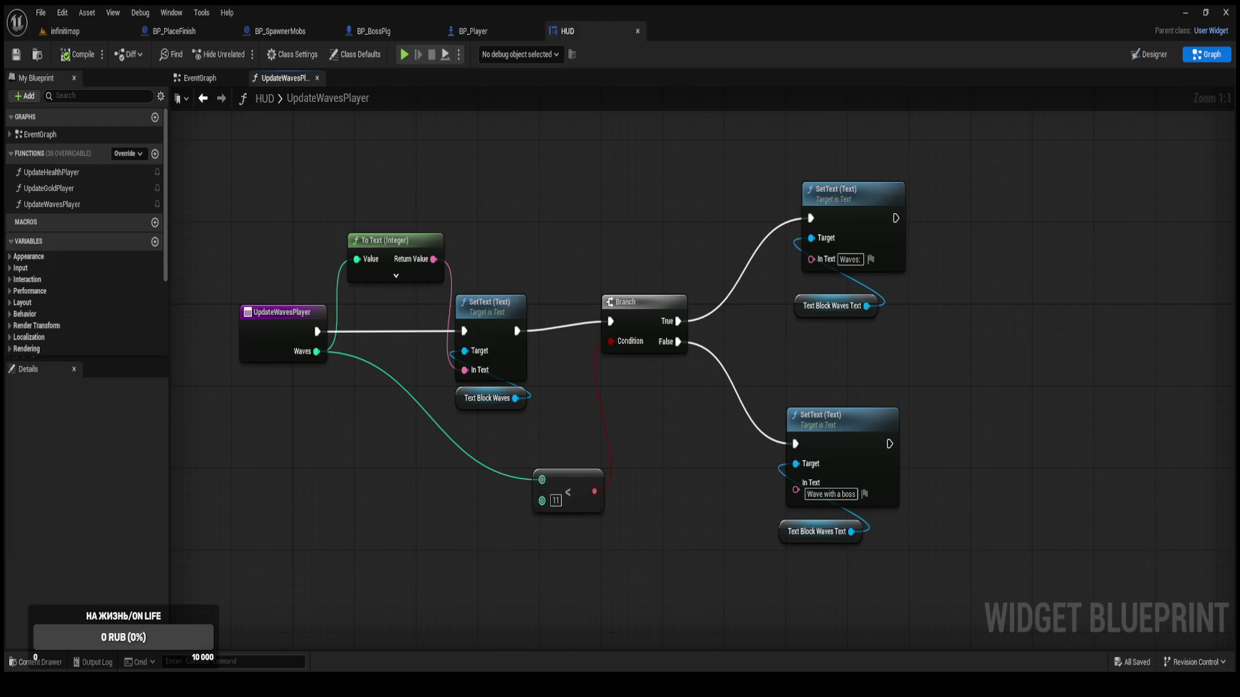
pyautogui.click(71, 31)
# Start Play-In-Editor and buy Tower № 3 for 15 coins on six build pads.
pyautogui.click(248, 56)
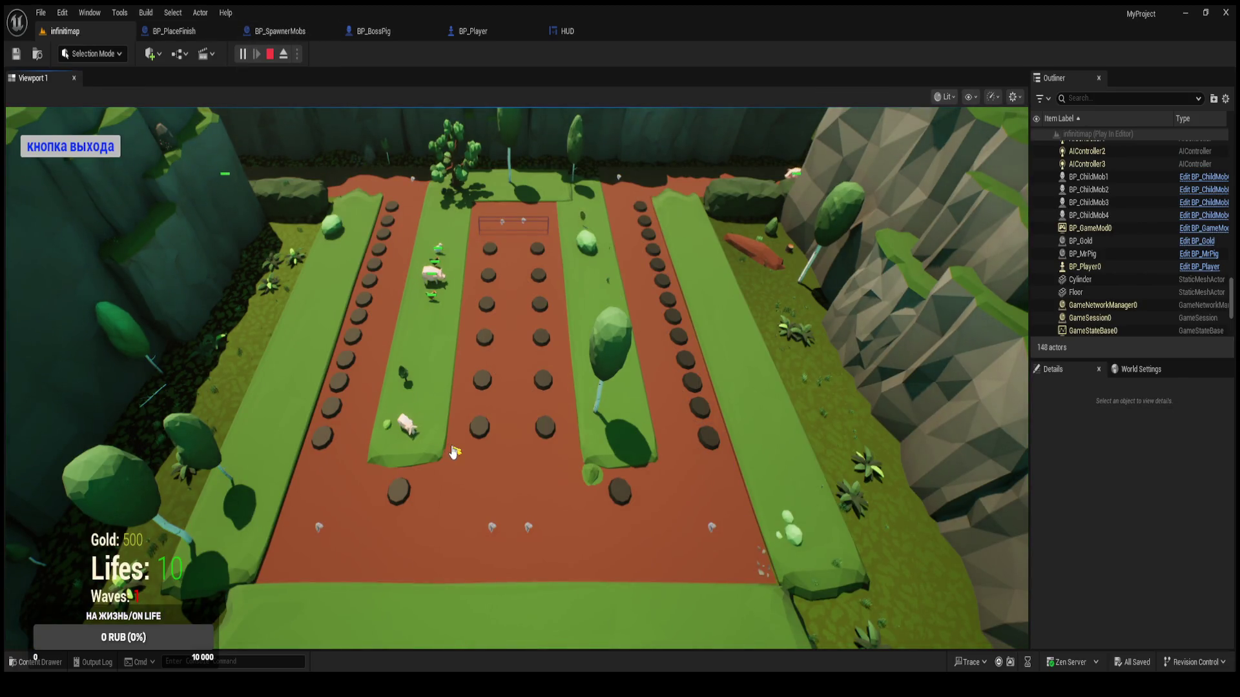
pyautogui.click(486, 434)
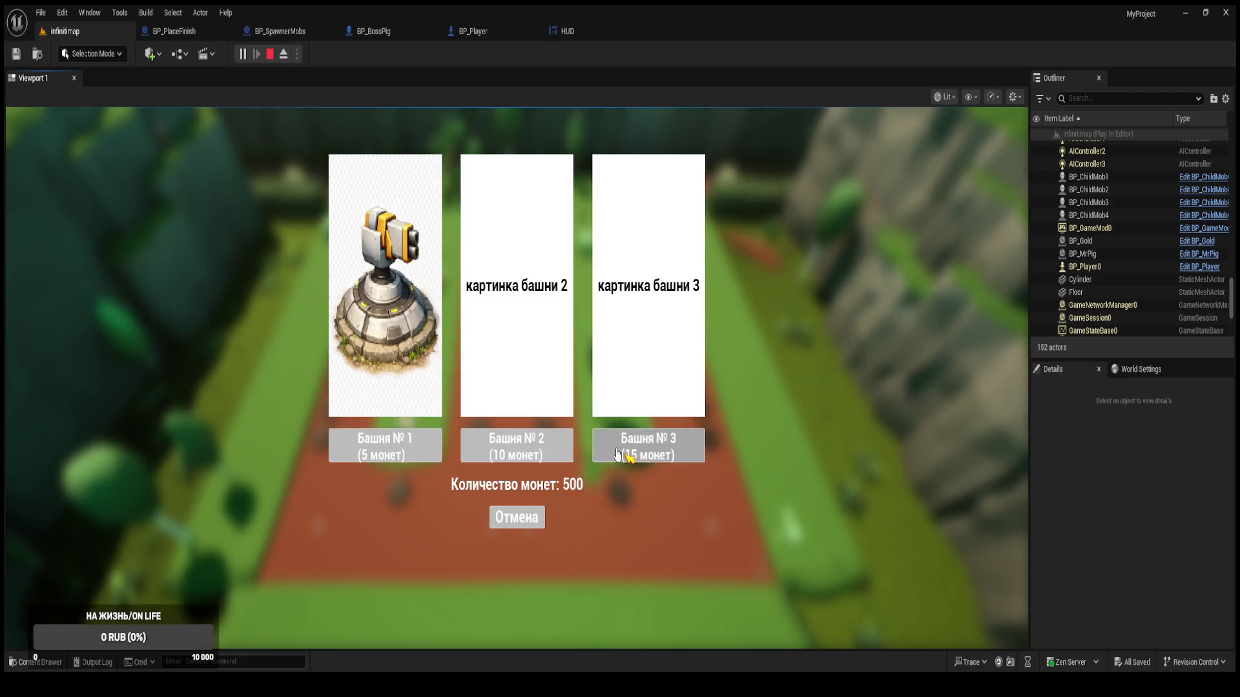
pyautogui.click(642, 448)
pyautogui.click(641, 448)
pyautogui.click(641, 449)
pyautogui.click(486, 336)
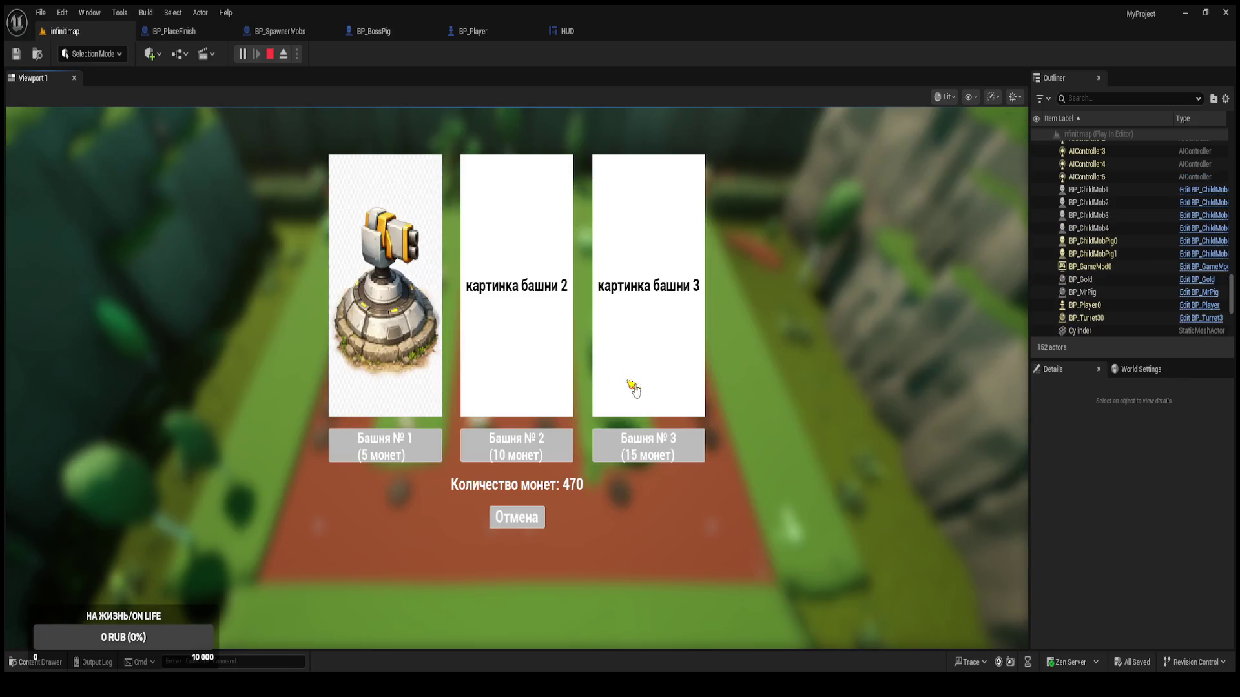
pyautogui.click(643, 432)
pyautogui.click(494, 309)
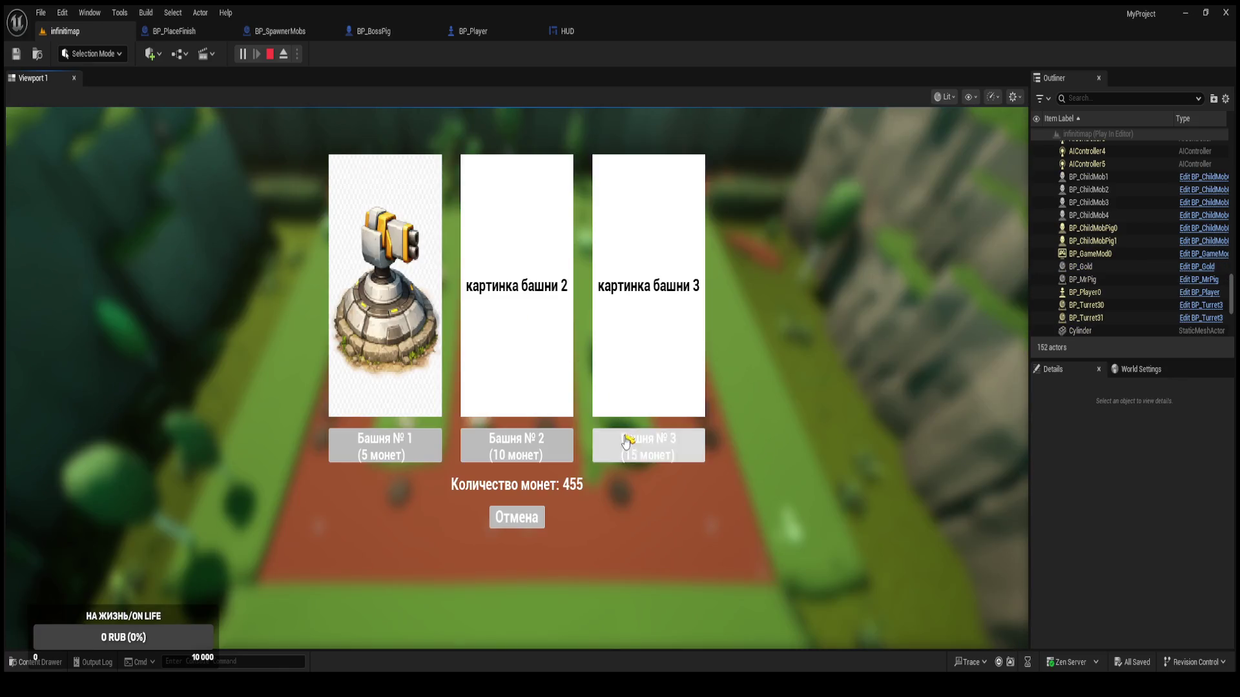
pyautogui.click(633, 438)
pyautogui.click(514, 296)
pyautogui.click(642, 446)
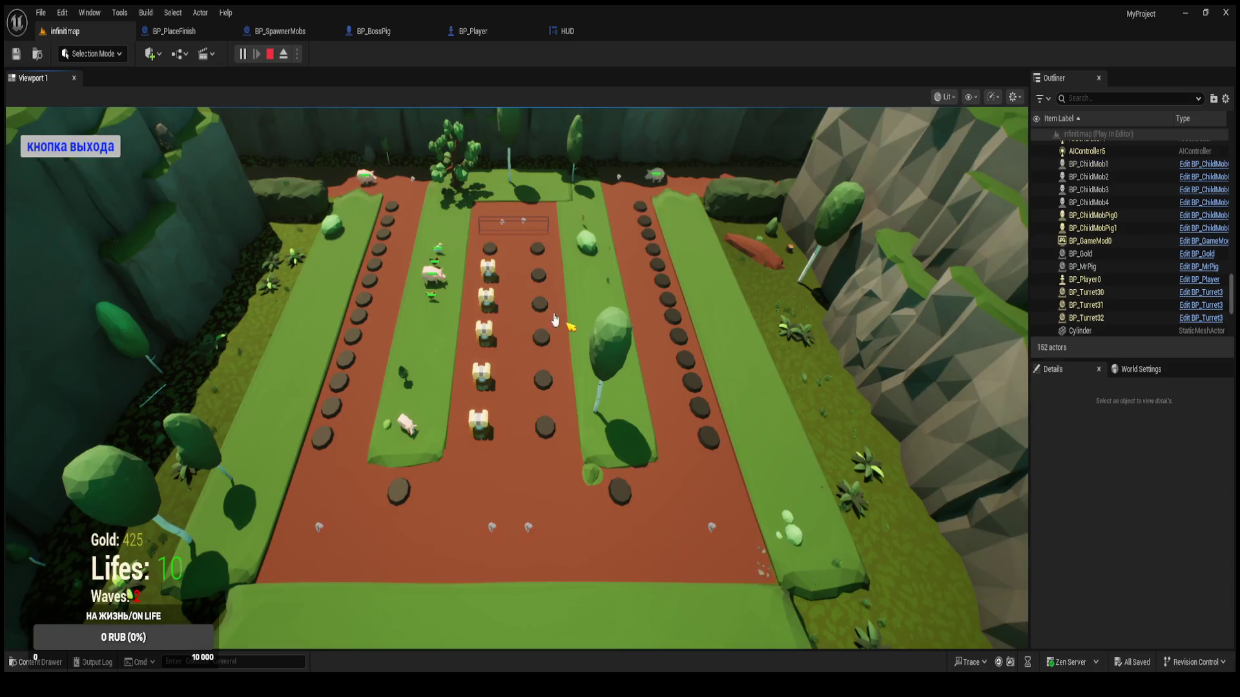
pyautogui.click(496, 254)
pyautogui.click(640, 446)
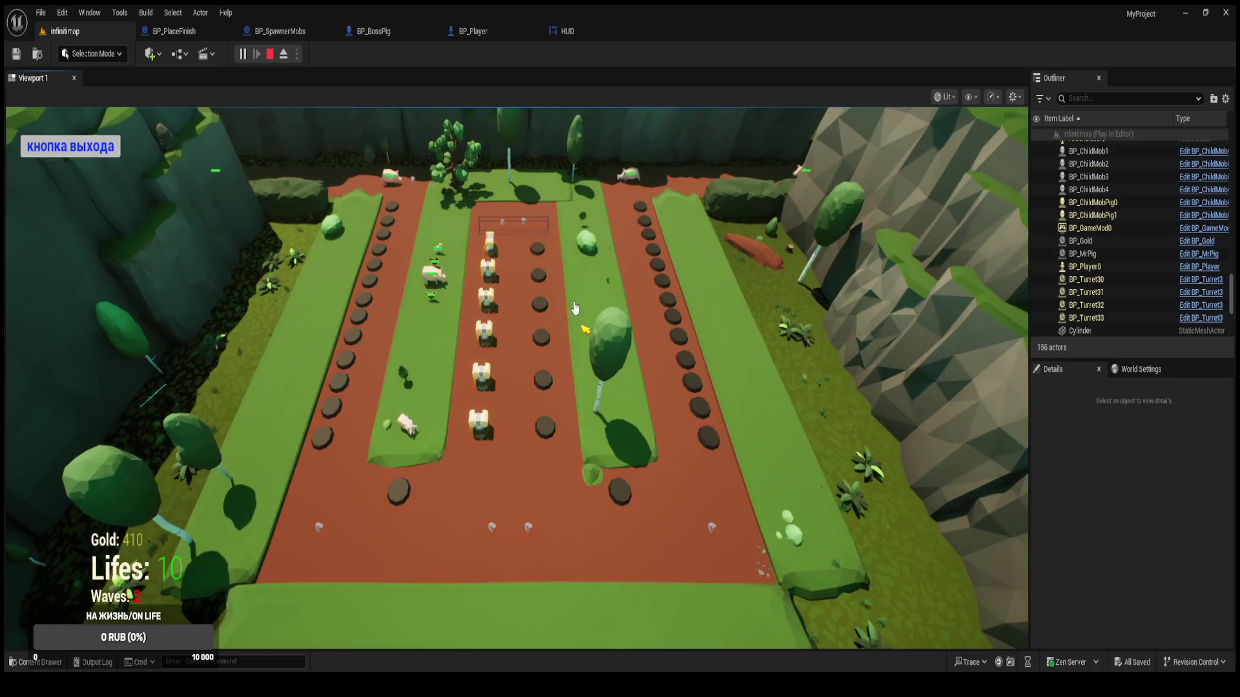
# Buy Tower № 3 on the remaining free pads, bringing Gold down to 290.
pyautogui.click(539, 253)
pyautogui.click(646, 460)
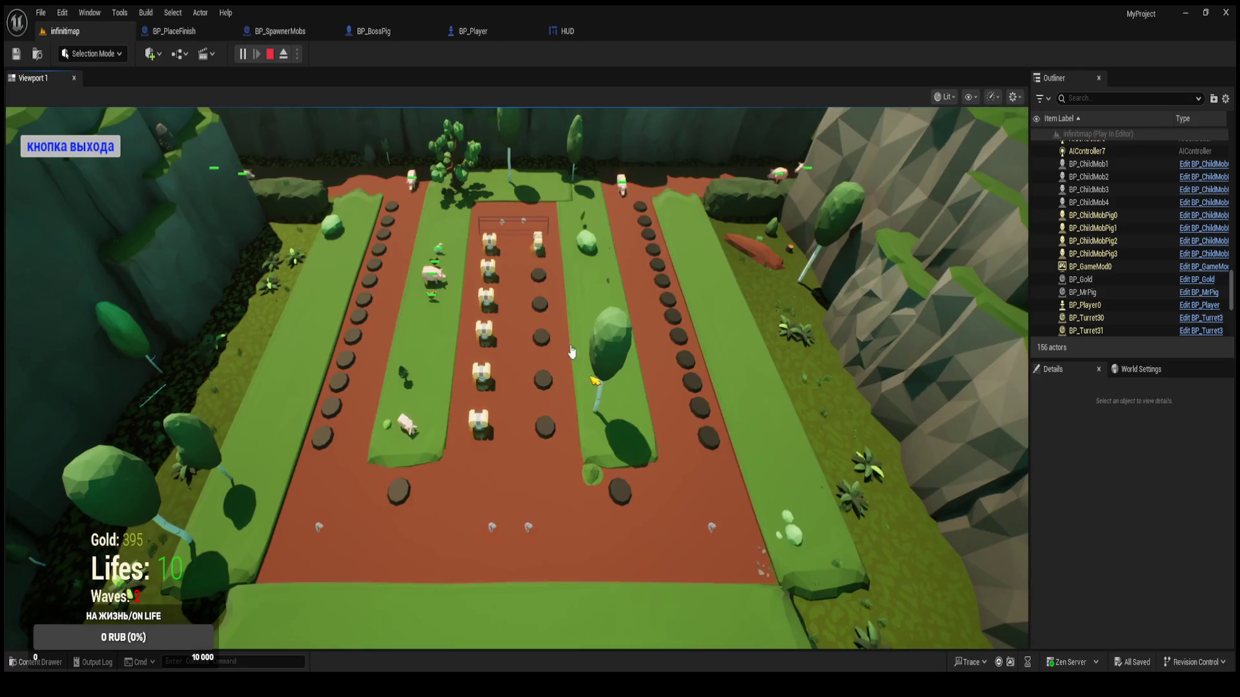
pyautogui.click(540, 278)
pyautogui.click(622, 431)
pyautogui.click(539, 300)
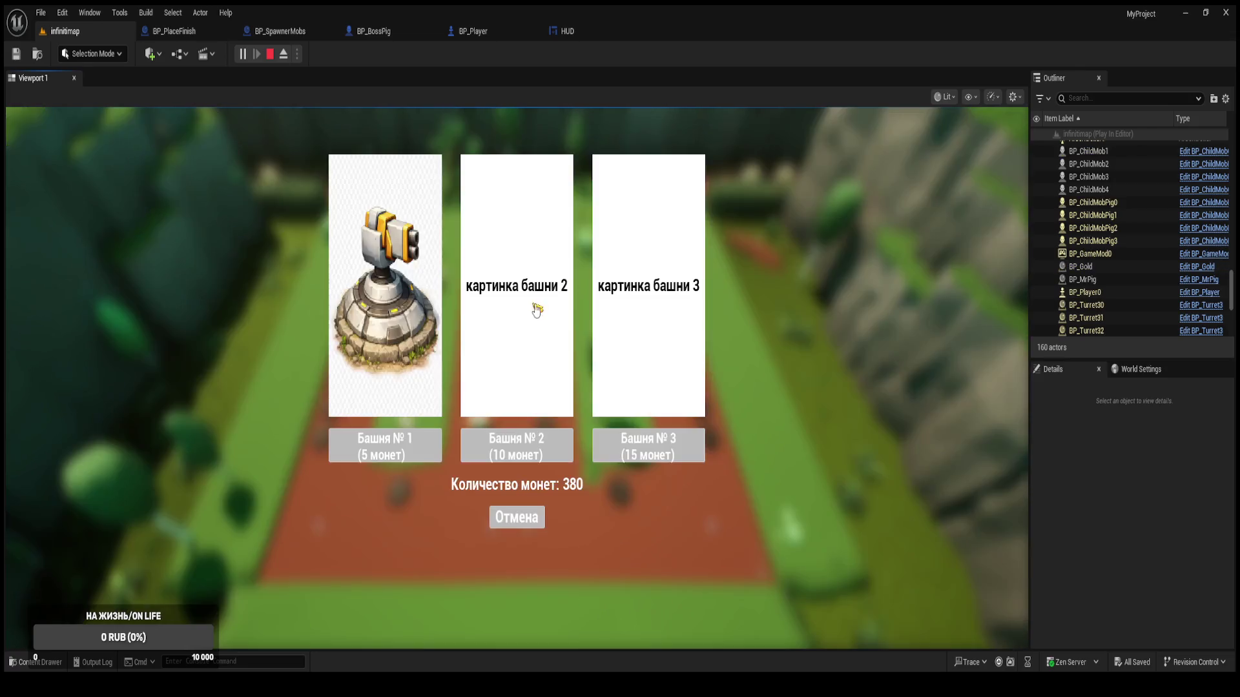
pyautogui.click(630, 445)
pyautogui.click(542, 339)
pyautogui.click(630, 445)
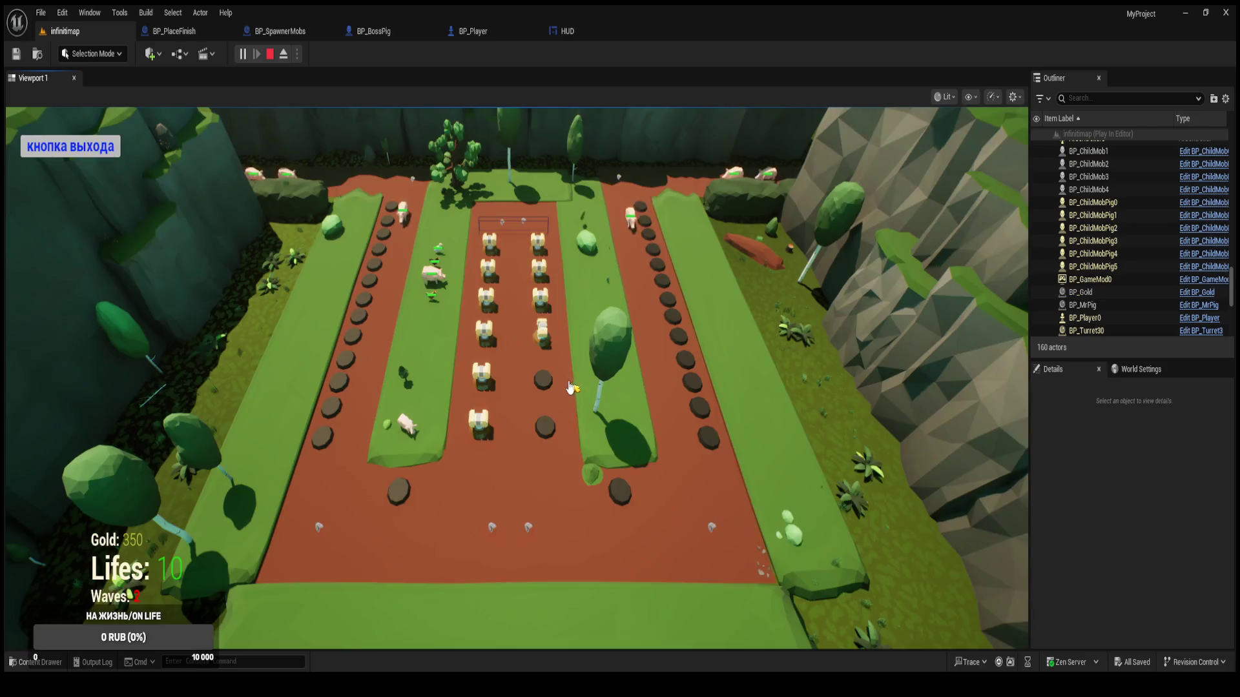
pyautogui.click(544, 380)
pyautogui.click(624, 450)
pyautogui.click(618, 491)
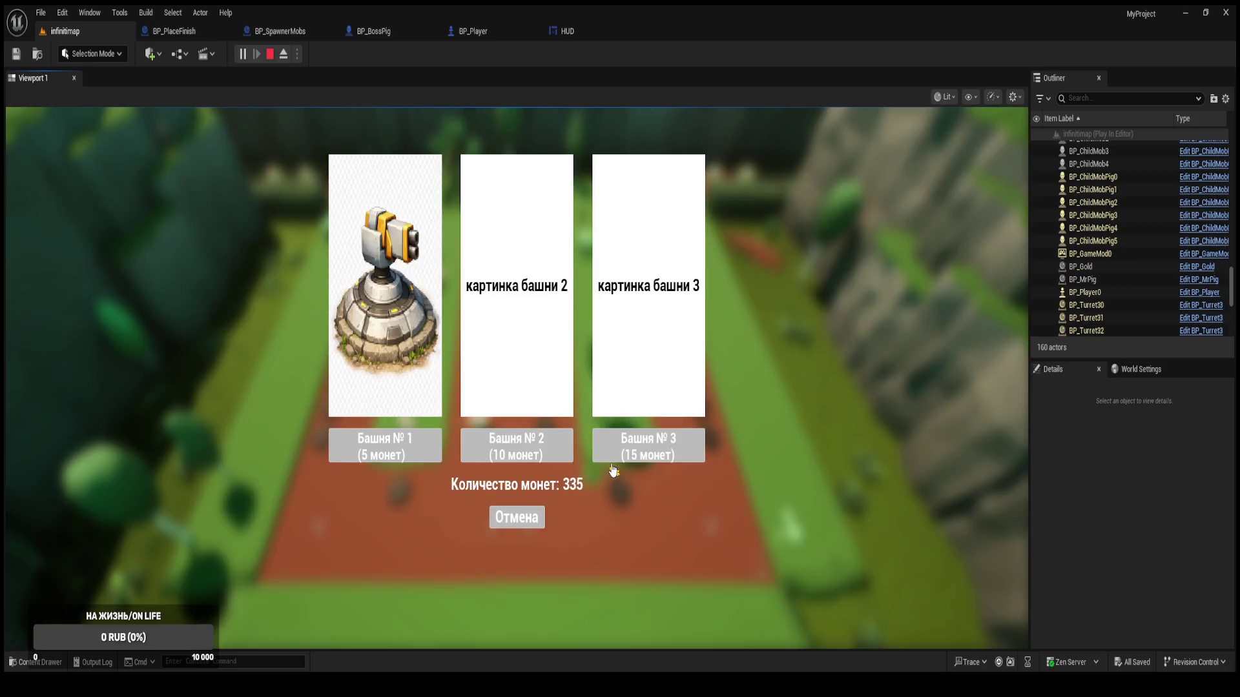
pyautogui.click(620, 452)
pyautogui.click(645, 479)
pyautogui.click(641, 452)
pyautogui.click(396, 491)
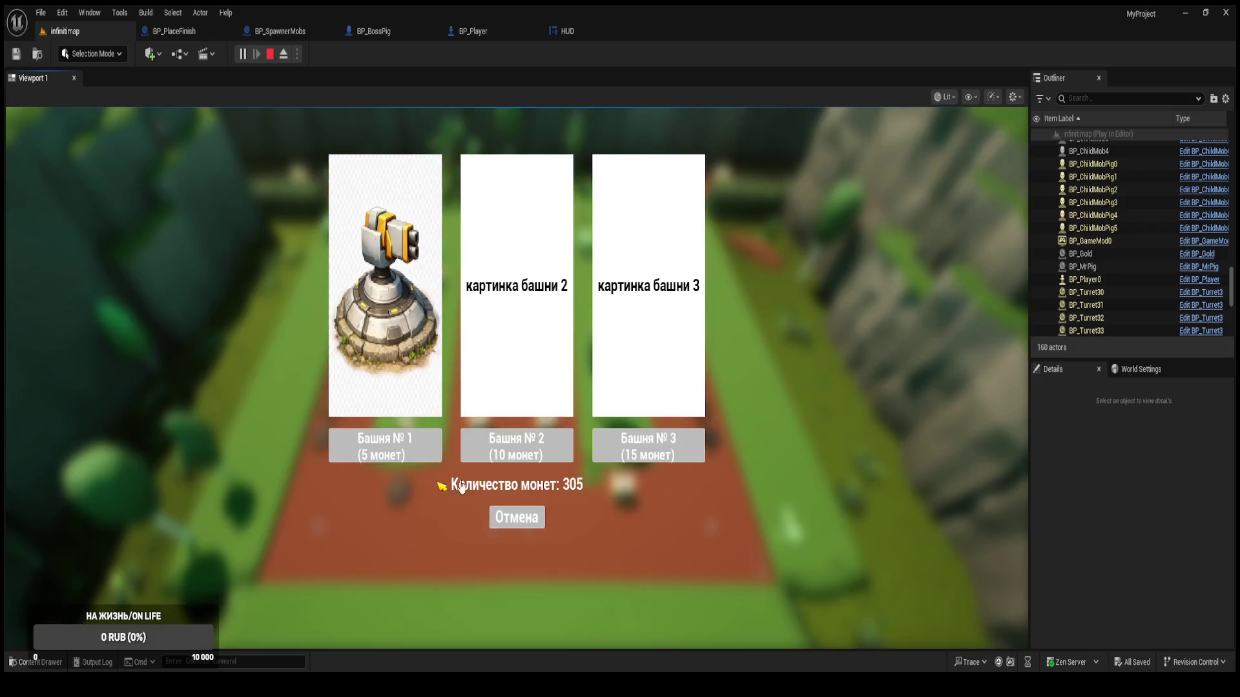
pyautogui.click(612, 448)
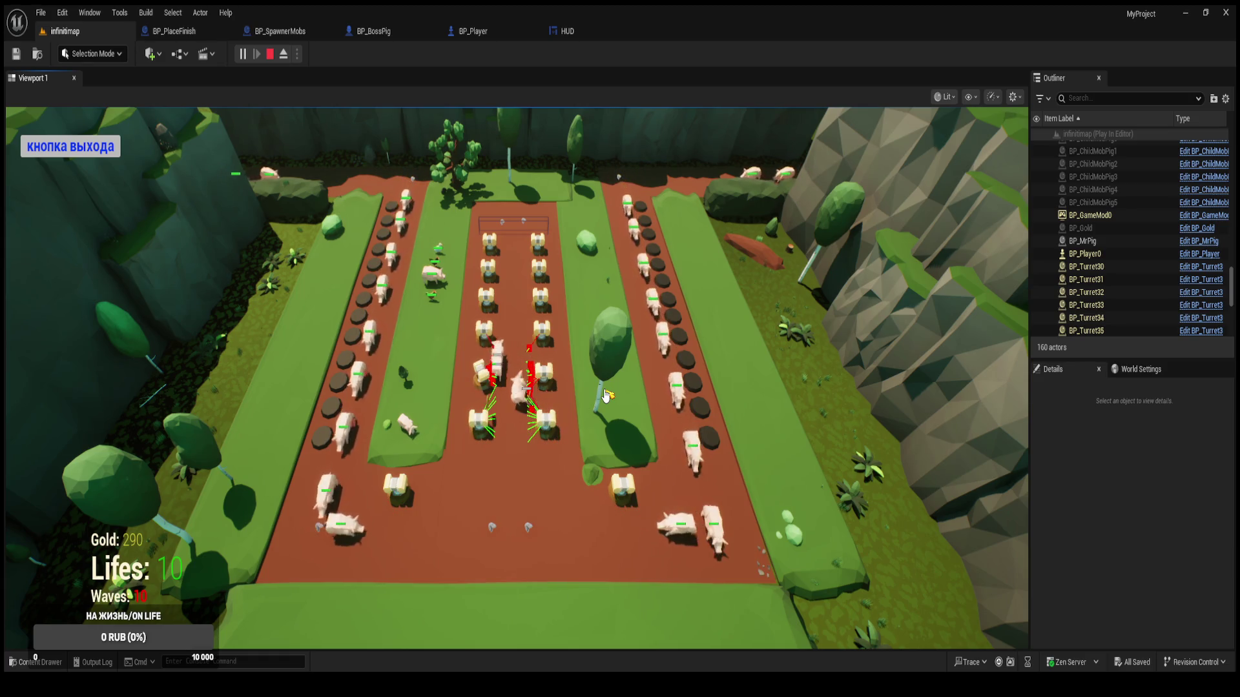
# Place Башня № 3 (Tower № 3) turrets on eight more build pads at 15 coins each.
pyautogui.click(709, 425)
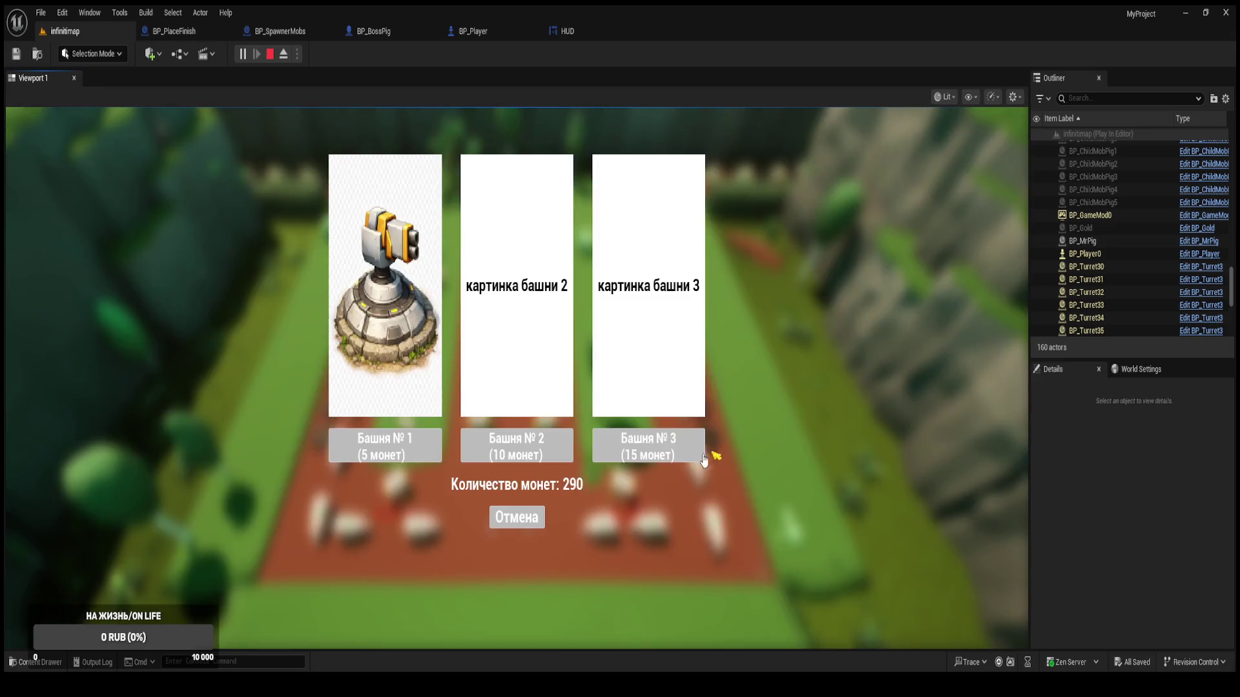
pyautogui.click(708, 426)
pyautogui.click(708, 423)
pyautogui.click(697, 400)
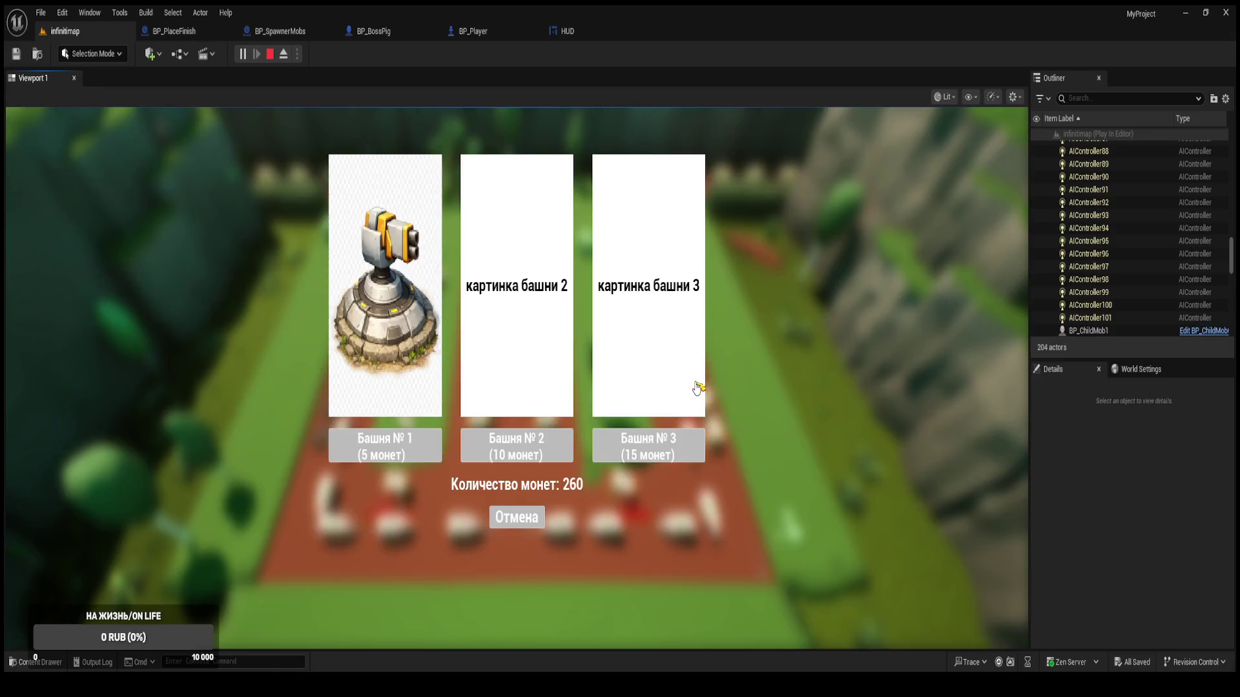
pyautogui.click(667, 447)
pyautogui.click(673, 409)
pyautogui.click(668, 445)
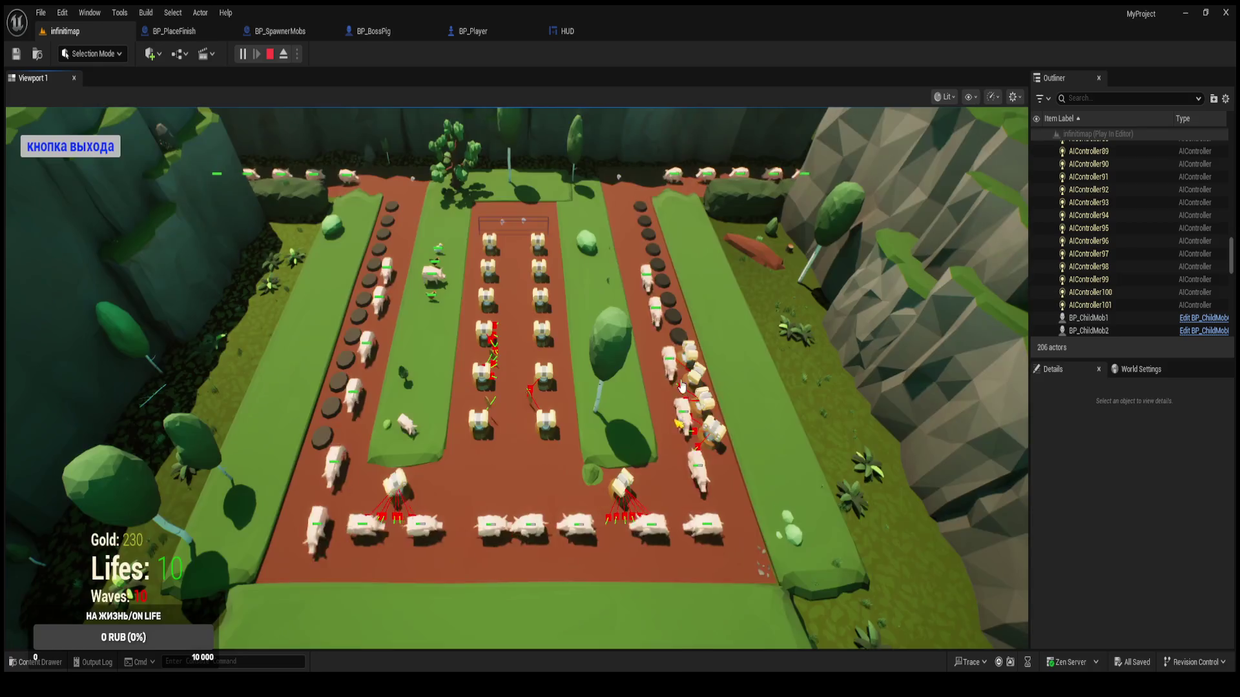
pyautogui.click(681, 345)
pyautogui.click(652, 445)
pyautogui.click(669, 332)
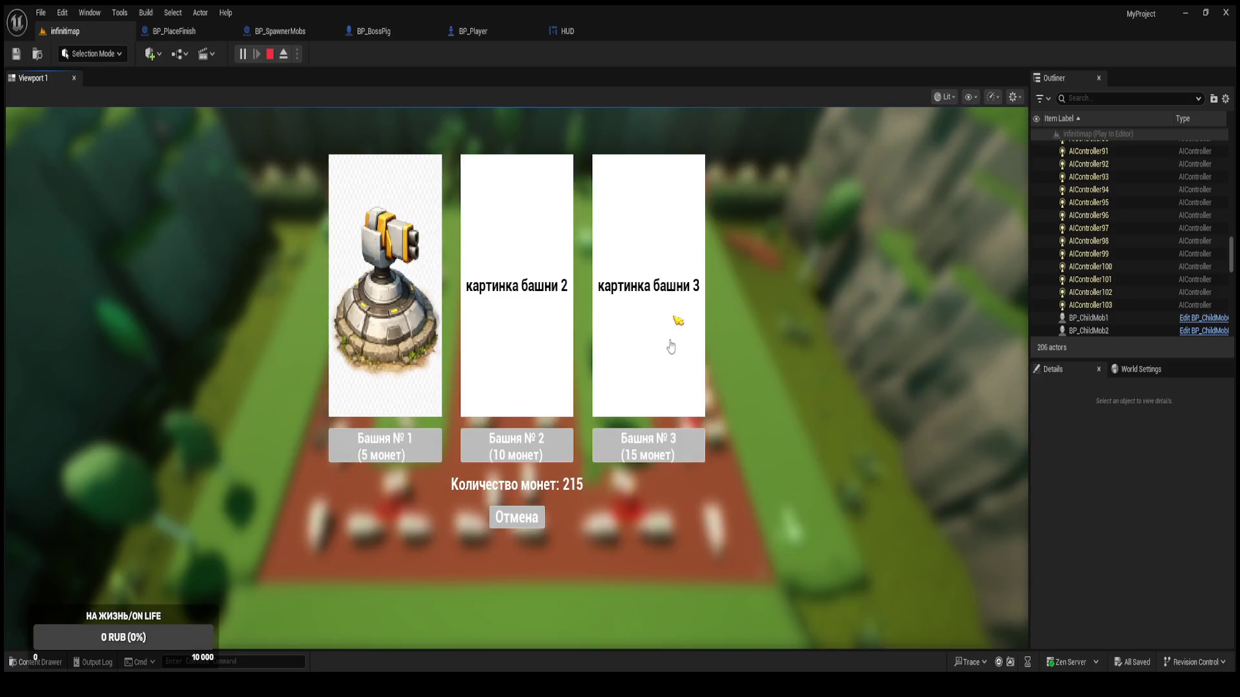
pyautogui.click(657, 441)
pyautogui.click(672, 387)
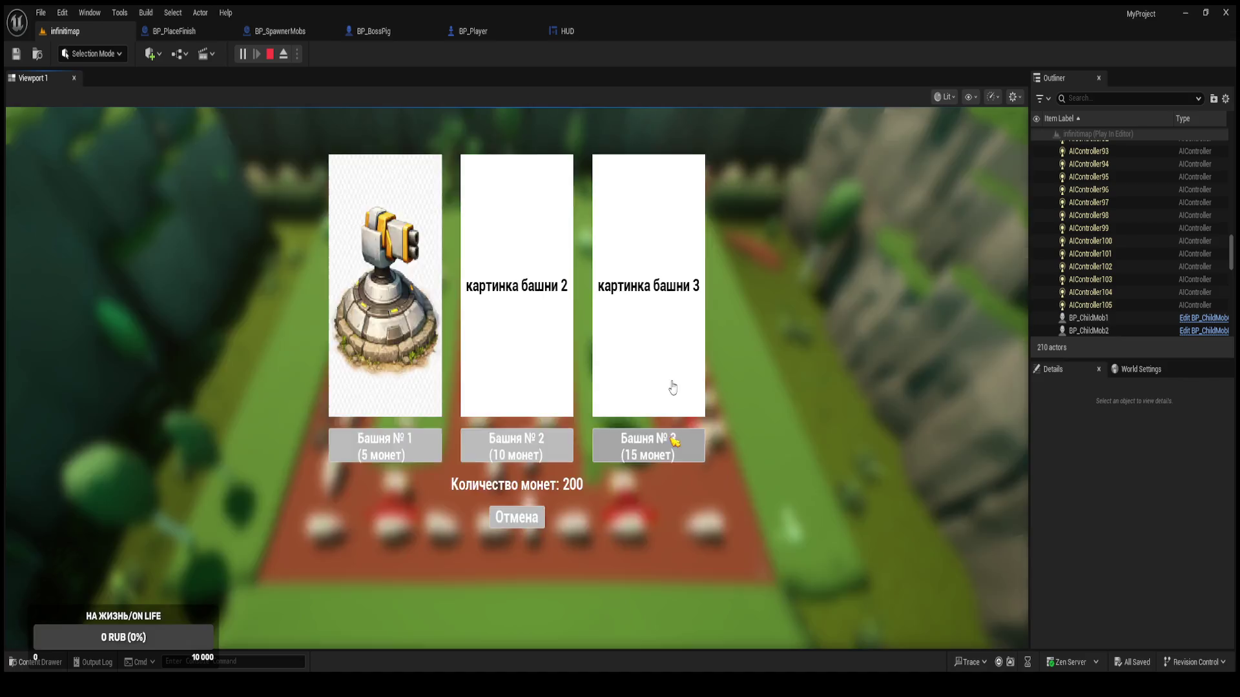
pyautogui.click(674, 441)
pyautogui.click(672, 356)
pyautogui.click(670, 444)
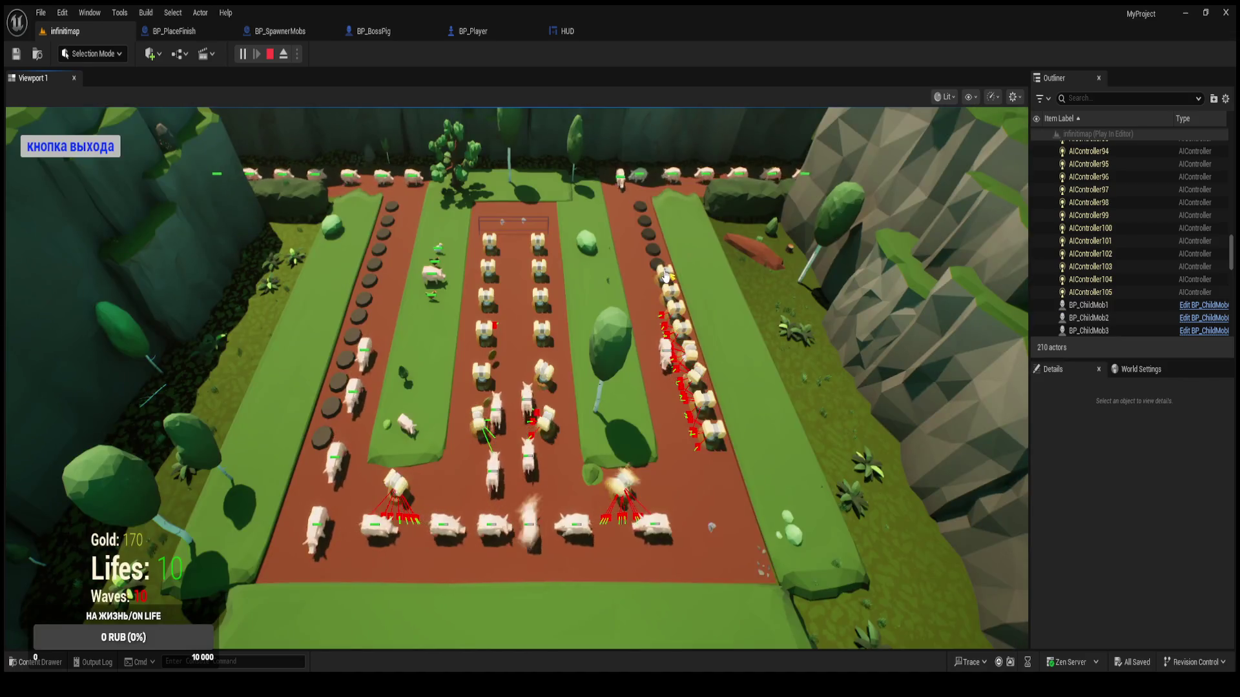
pyautogui.click(661, 258)
pyautogui.click(638, 439)
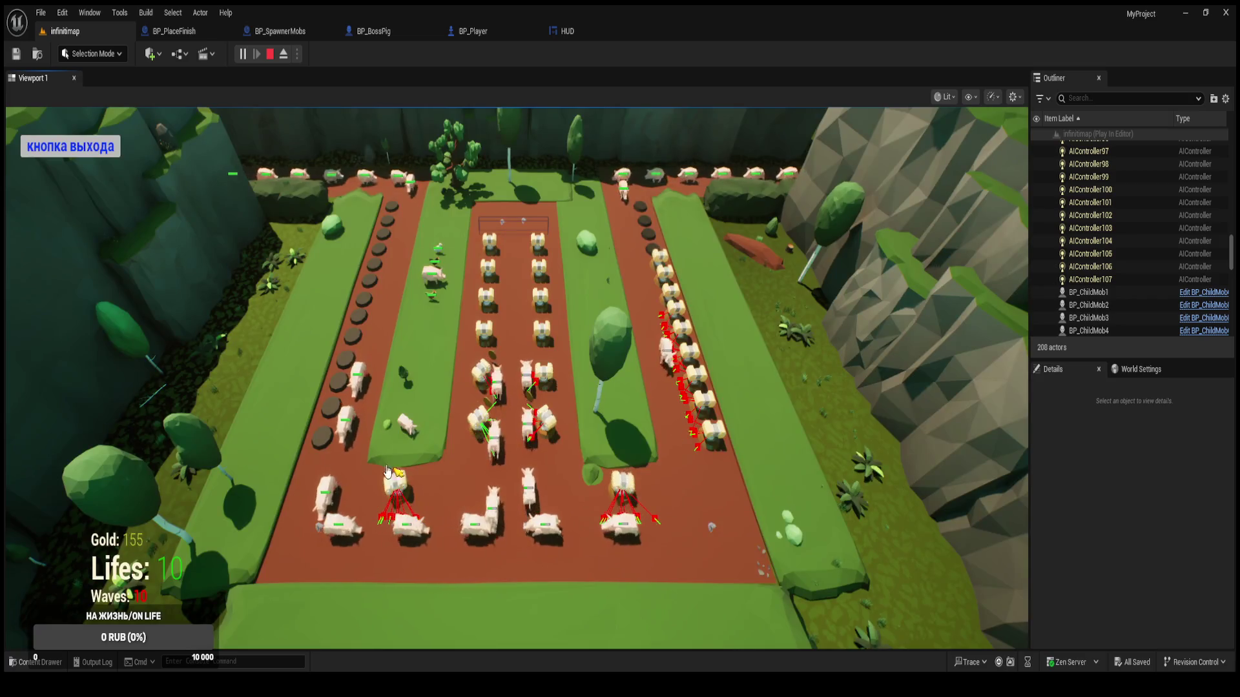
# Add Tower № 3 on seven more pads, including the left lane, spending gold down past 65 coins.
pyautogui.click(331, 421)
pyautogui.click(648, 443)
pyautogui.click(336, 417)
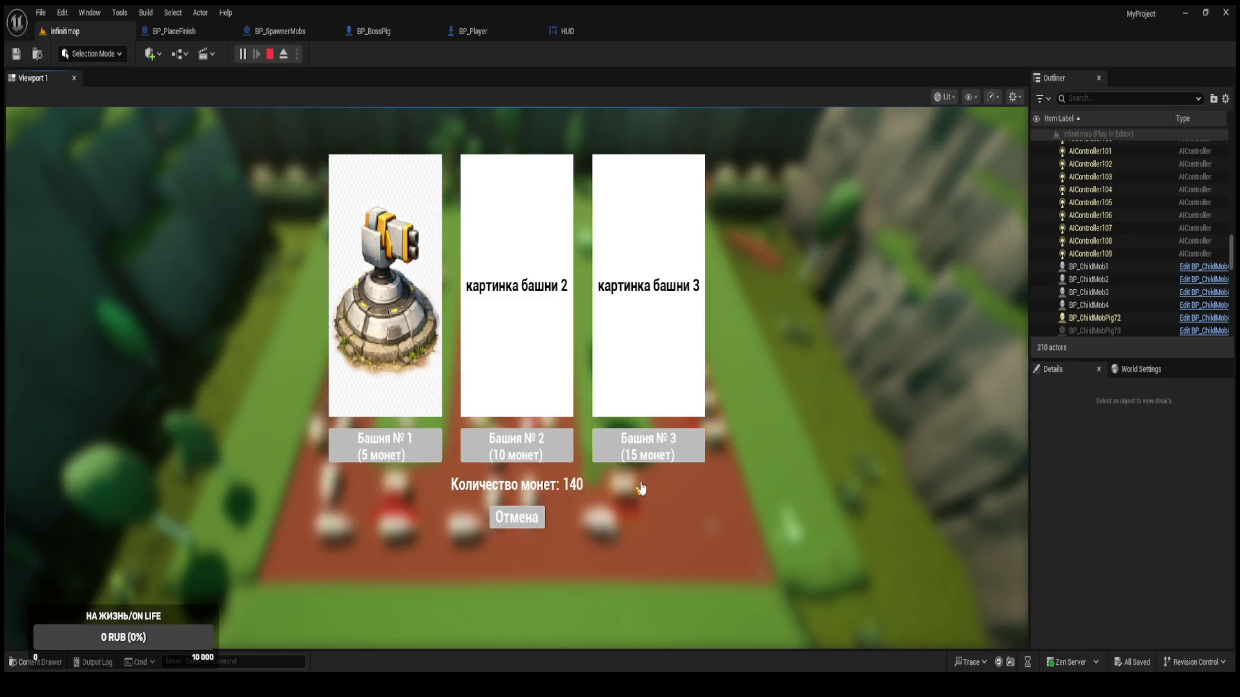
pyautogui.click(646, 445)
pyautogui.click(601, 533)
pyautogui.click(670, 444)
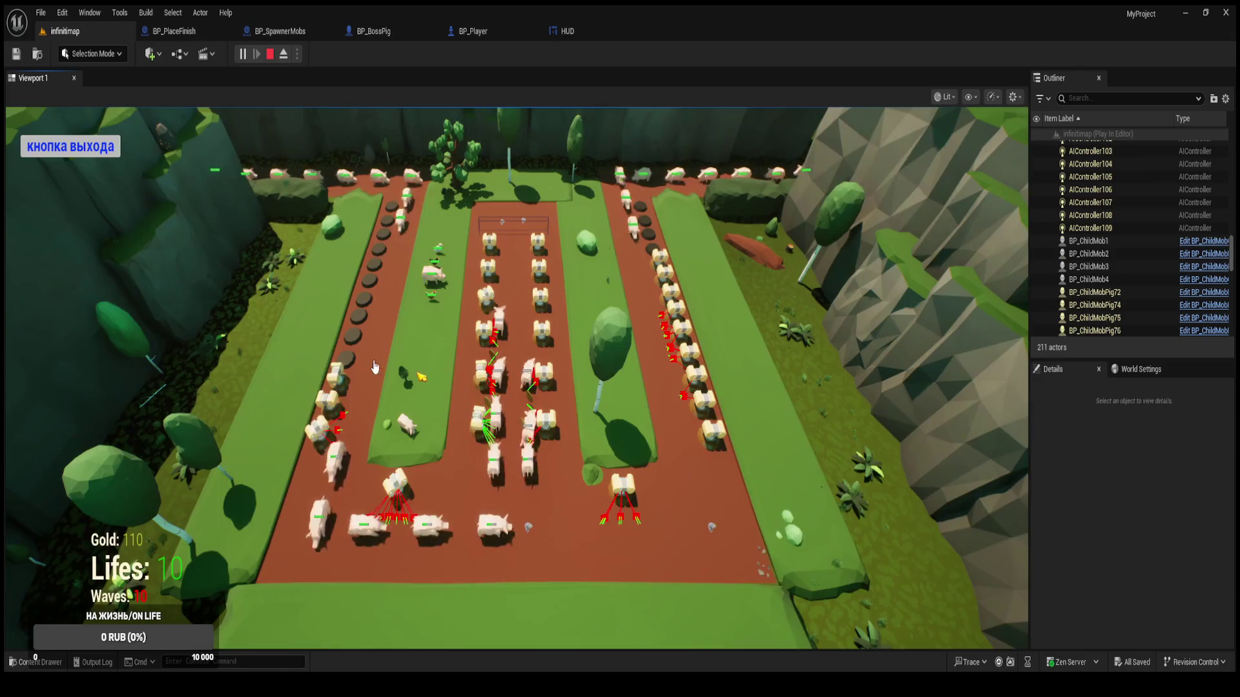
pyautogui.click(330, 504)
pyautogui.click(639, 449)
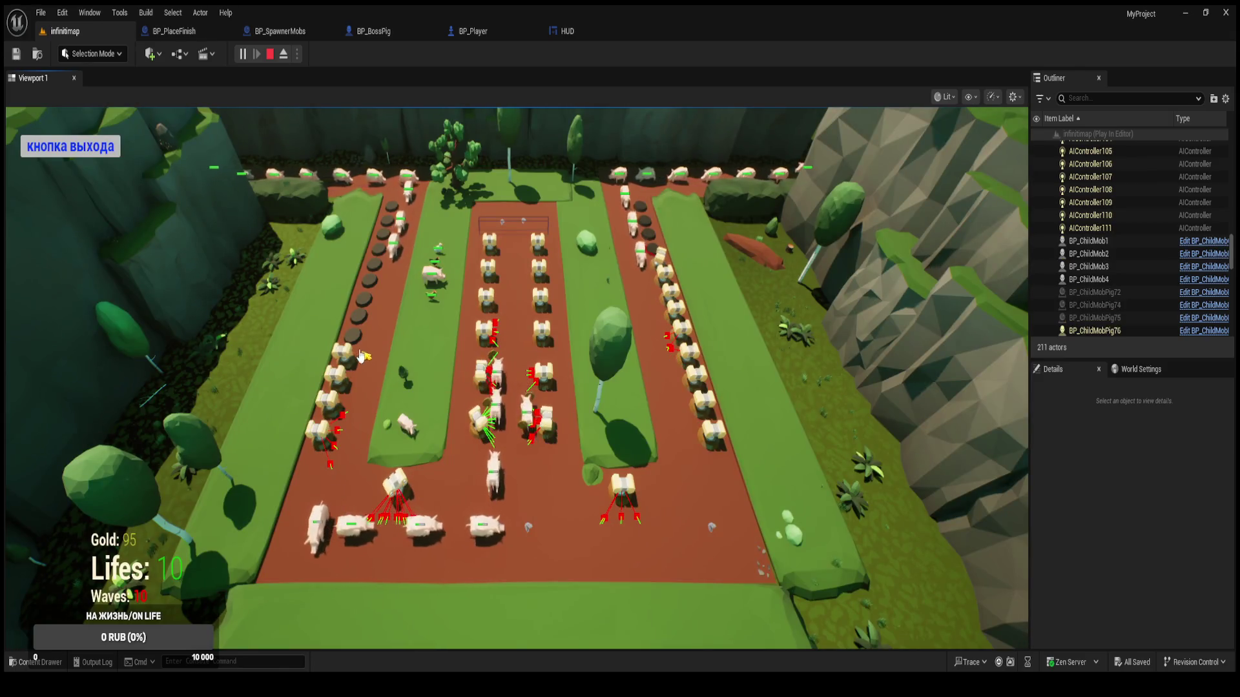
pyautogui.click(409, 387)
pyautogui.click(678, 452)
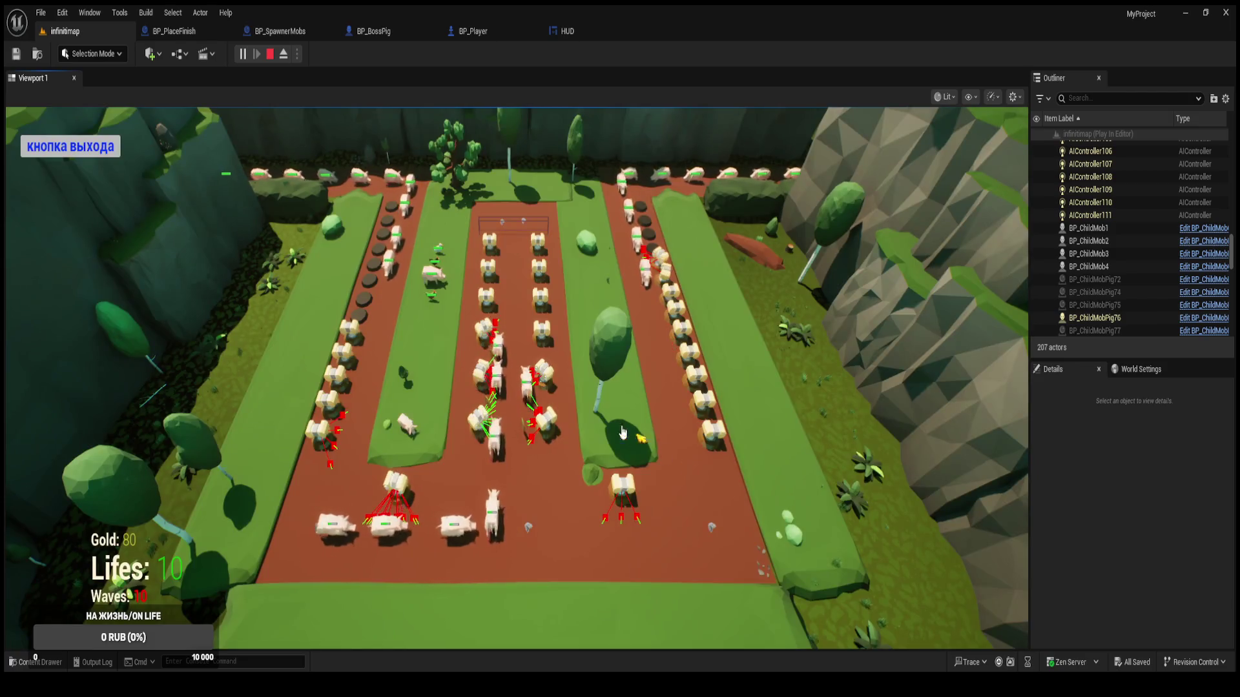
pyautogui.click(525, 387)
pyautogui.click(665, 444)
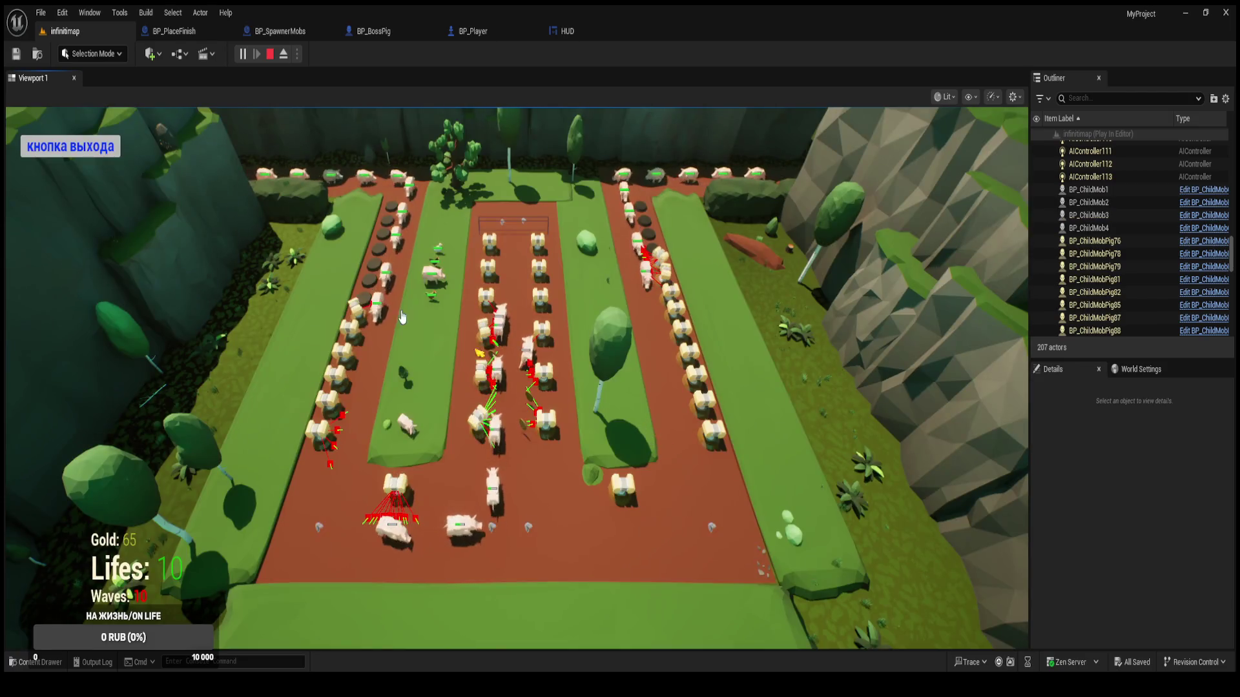
pyautogui.click(626, 397)
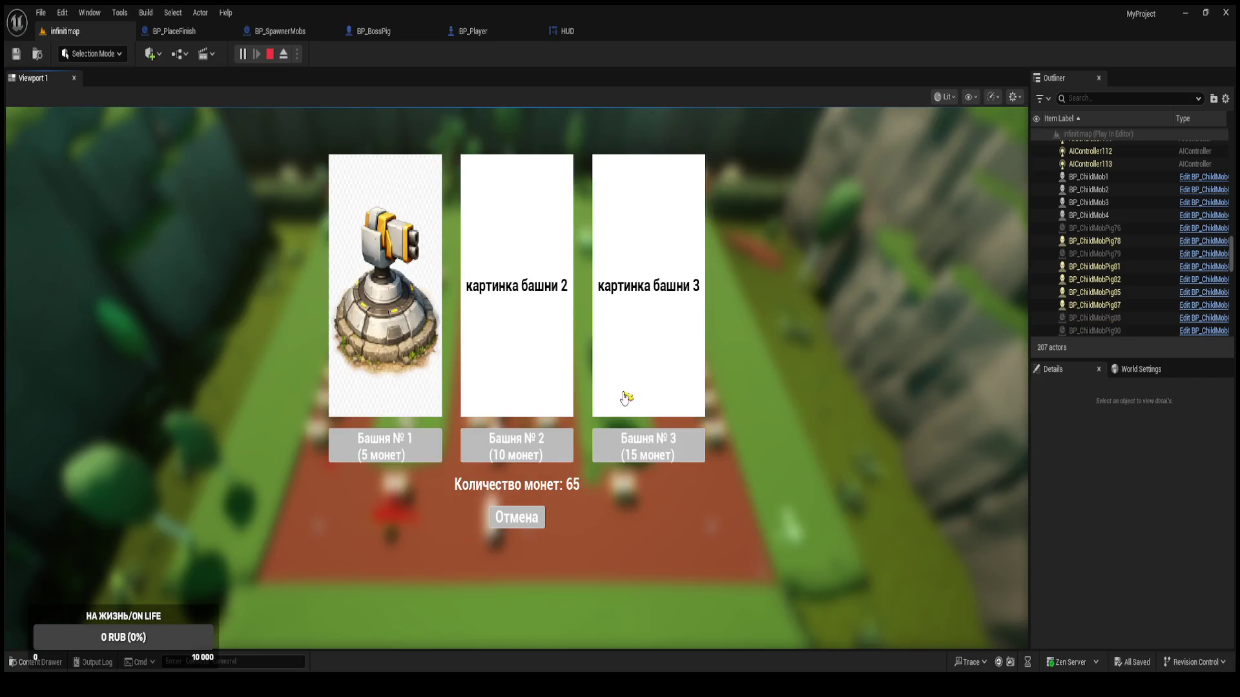
pyautogui.click(637, 439)
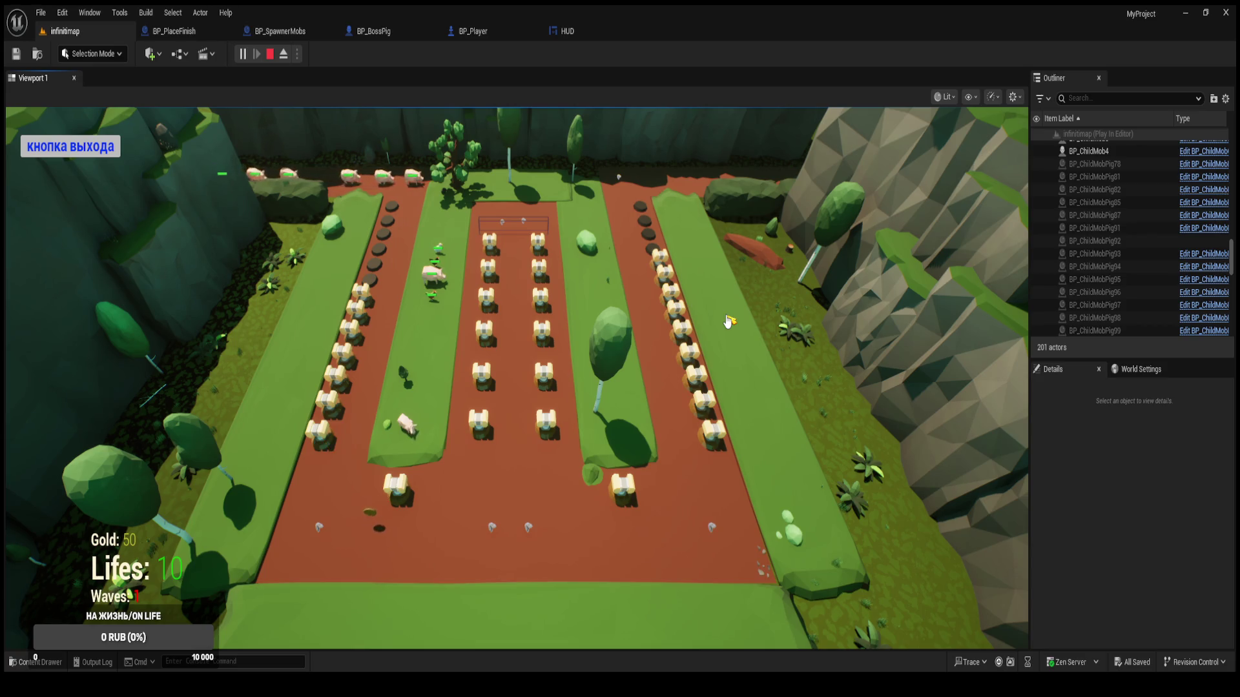
# Exit the running play-test via the in-game exit button, returning to the infinitmap level in the editor.
pyautogui.click(387, 187)
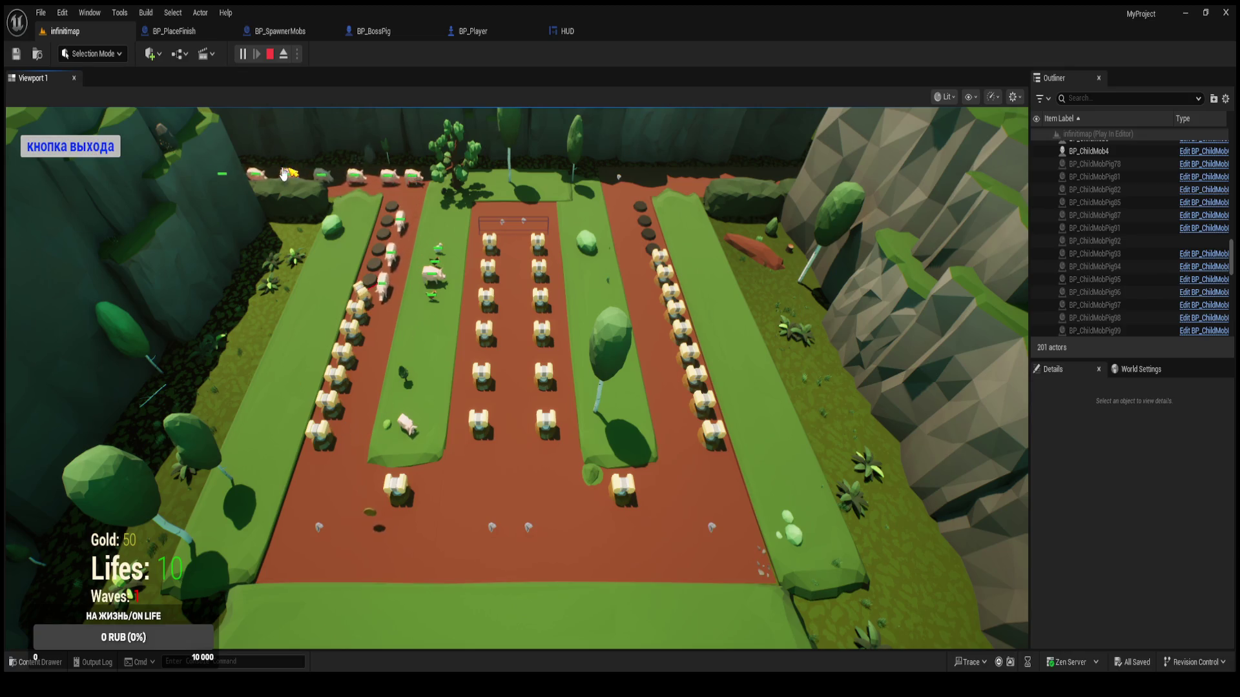
pyautogui.click(73, 148)
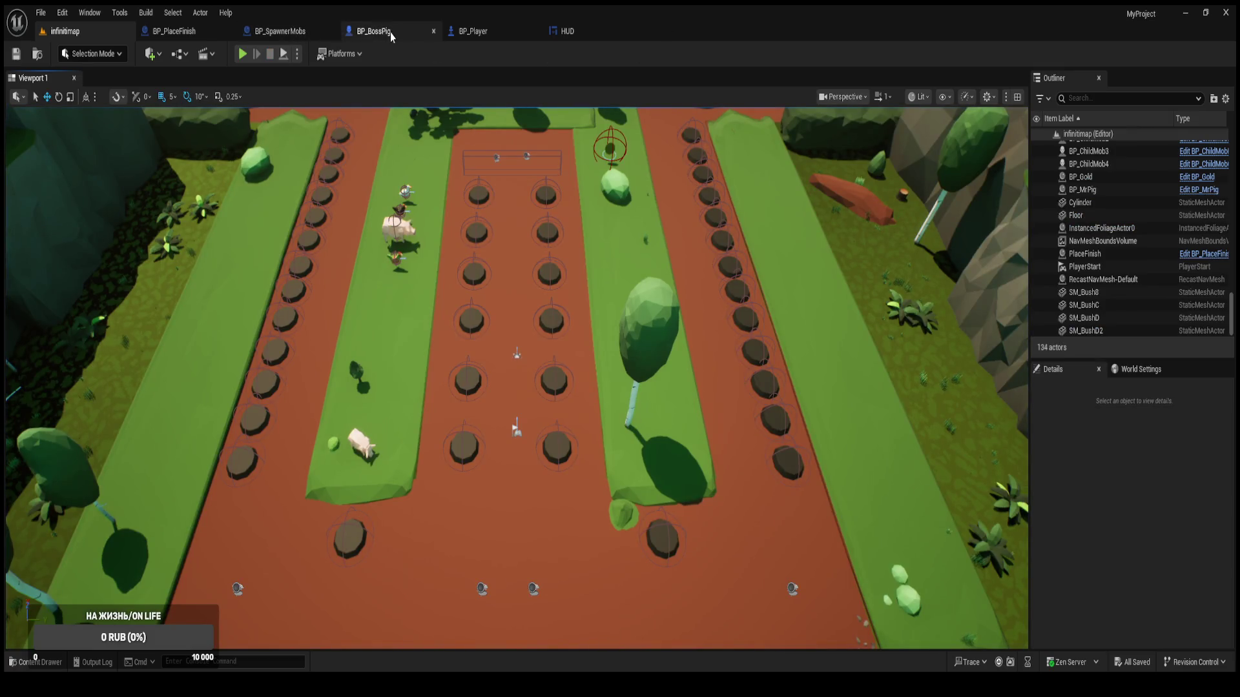
# Pan and zoom across BP_BossPig's EventGraph to inspect its spawner lookup and wave-text nodes.
pyautogui.click(390, 32)
pyautogui.scroll(-1, 558, 427)
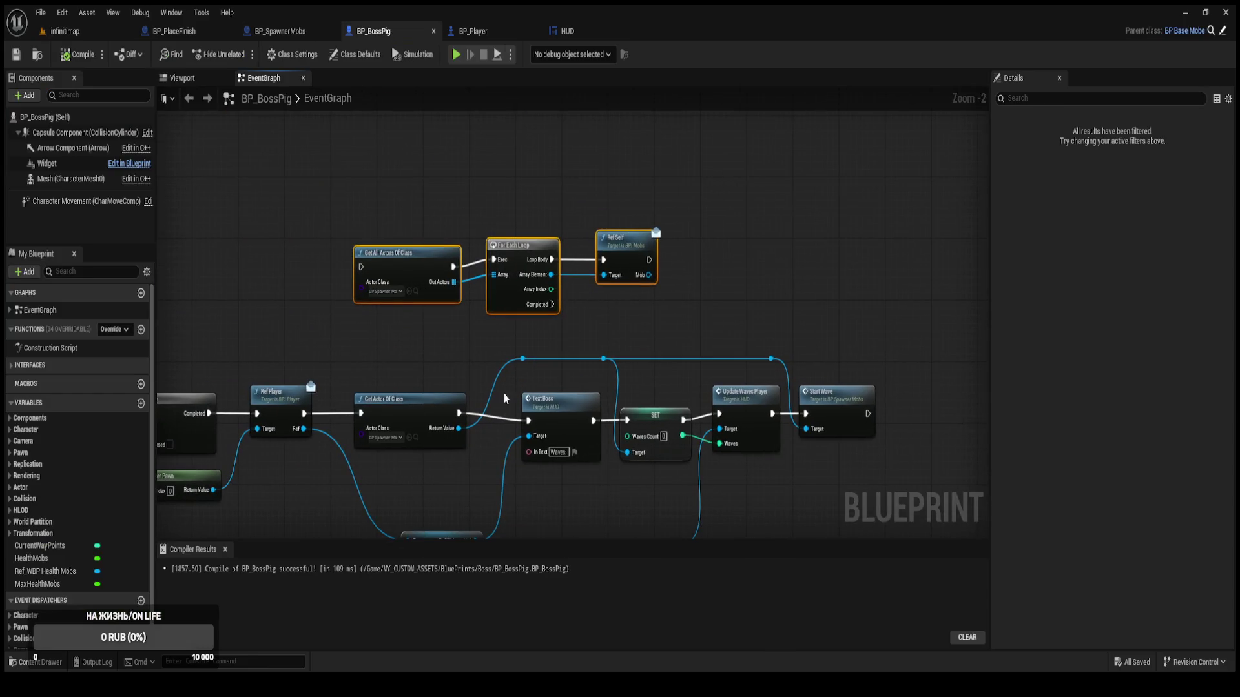
pyautogui.scroll(2, 408, 349)
pyautogui.moveTo(474, 412); pyautogui.dragTo(438, 352)
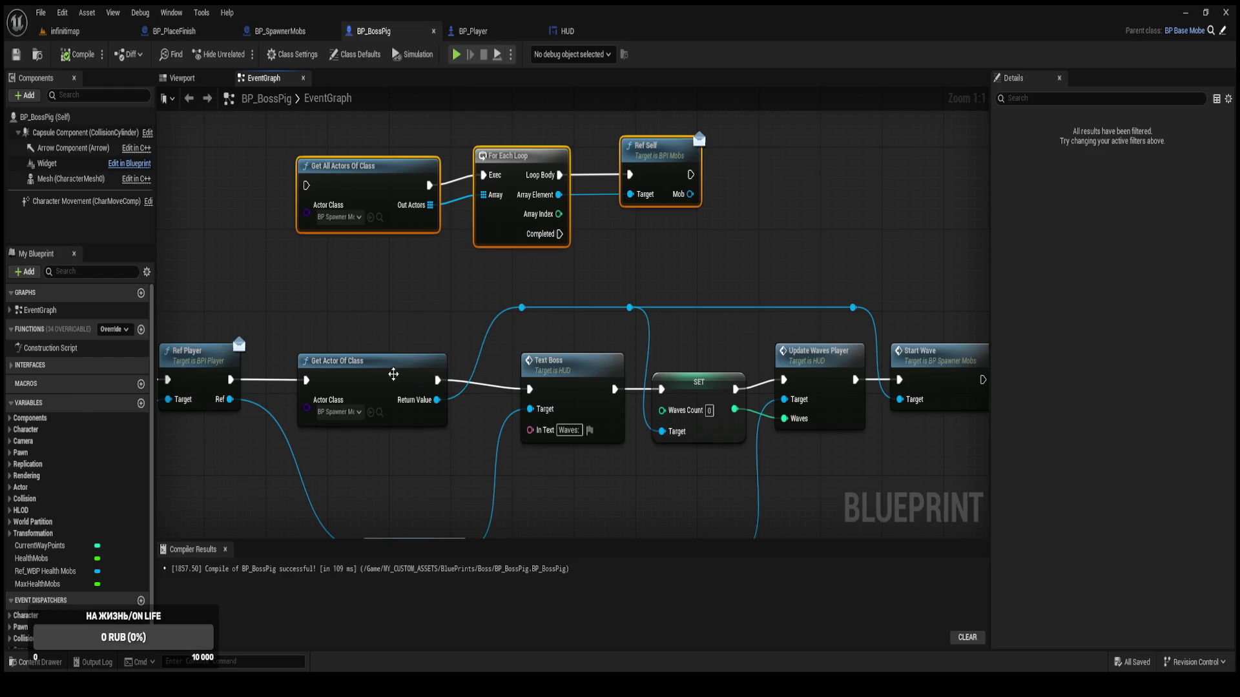
pyautogui.moveTo(446, 340); pyautogui.dragTo(408, 333)
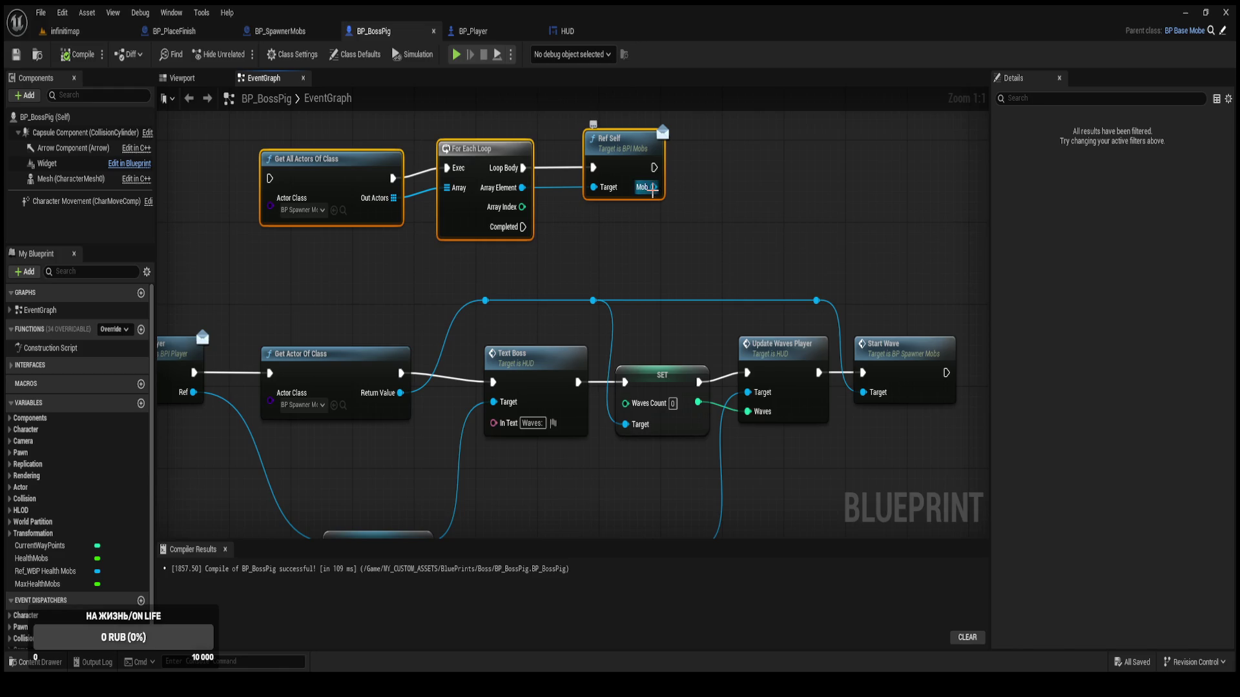
pyautogui.moveTo(606, 211); pyautogui.dragTo(607, 258)
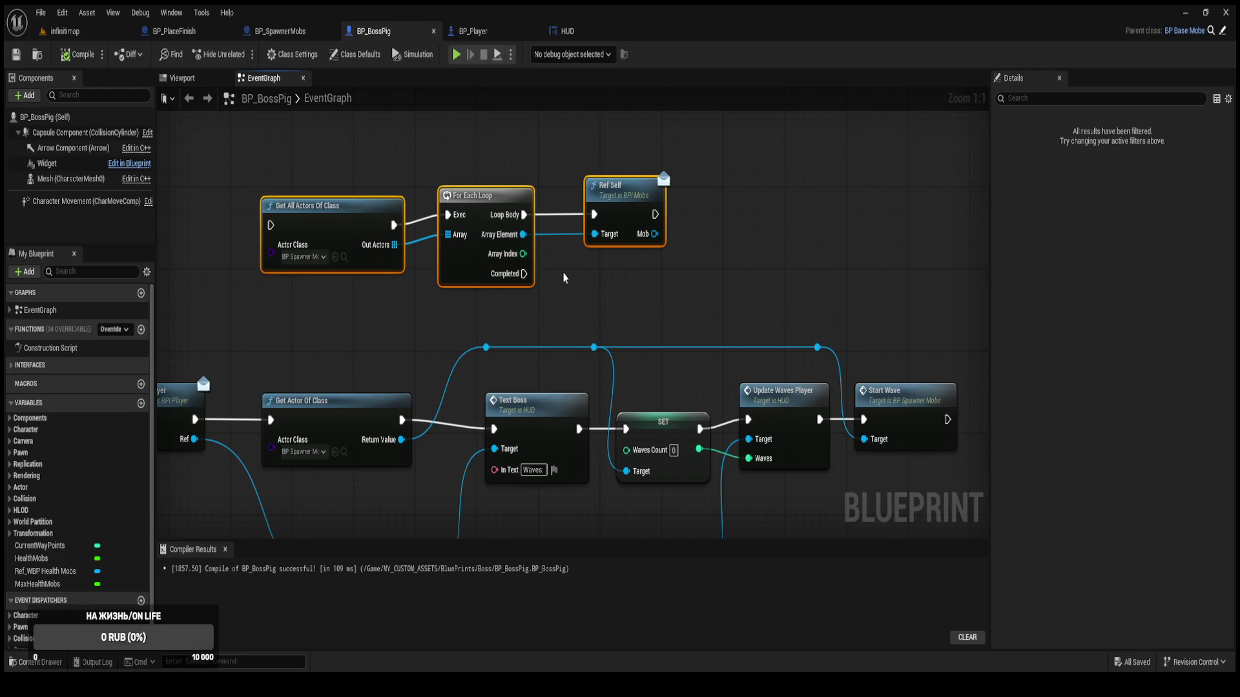
pyautogui.scroll(-3, 517, 366)
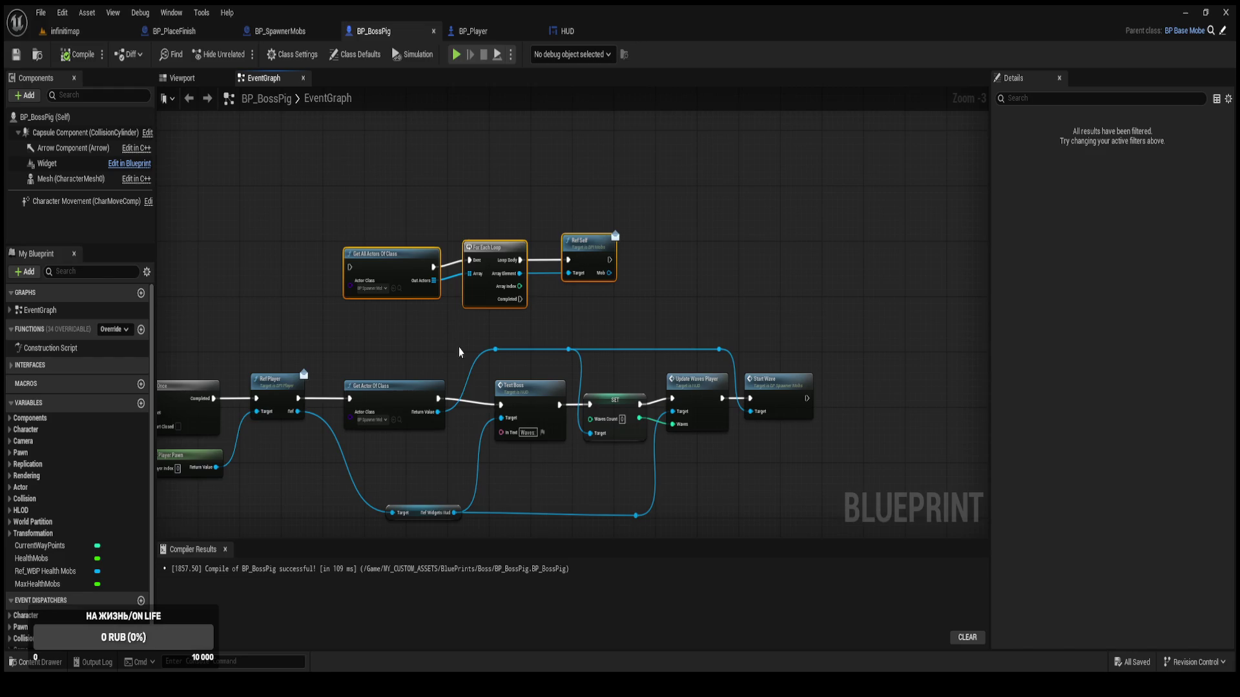
pyautogui.click(287, 37)
# Stretch the boss-spawning comment box wider around the SpawnActor setup, then return to BP_BossPig.
pyautogui.scroll(-1, 379, 235)
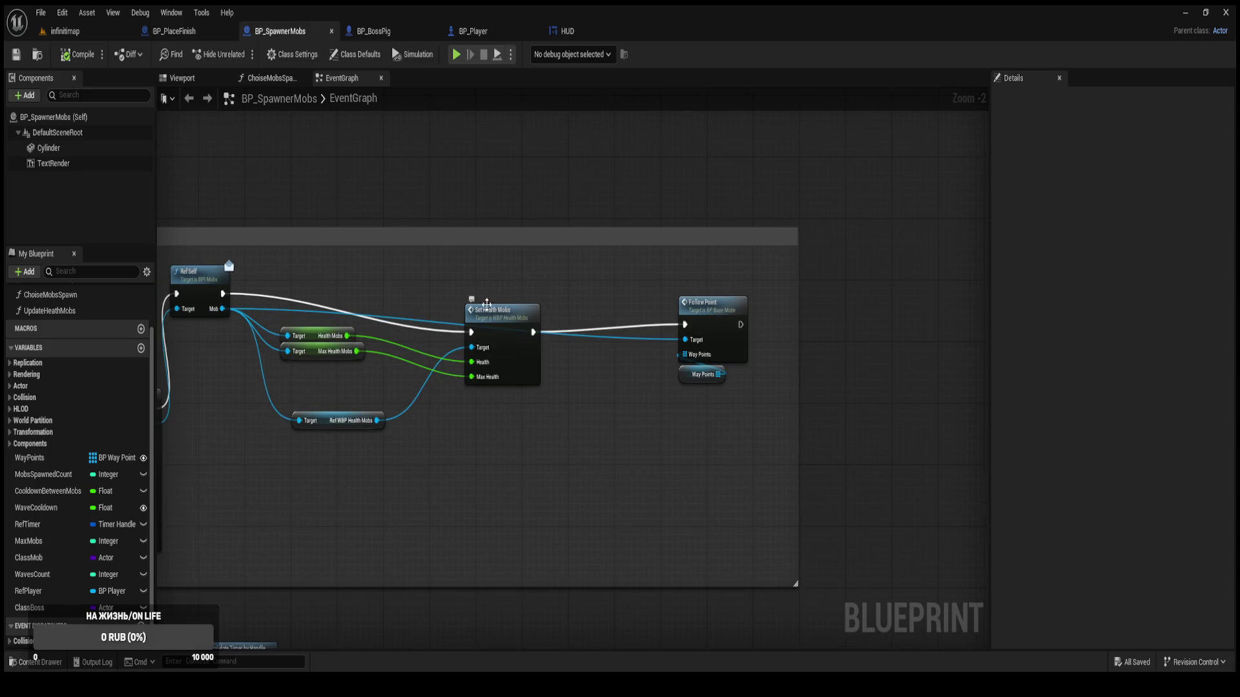
pyautogui.moveTo(356, 183); pyautogui.dragTo(544, 220)
pyautogui.moveTo(379, 292)
pyautogui.mouseDown()
pyautogui.moveTo(688, 206)
pyautogui.moveTo(655, 184)
pyautogui.moveTo(378, 184)
pyautogui.moveTo(601, 325)
pyautogui.mouseUp()
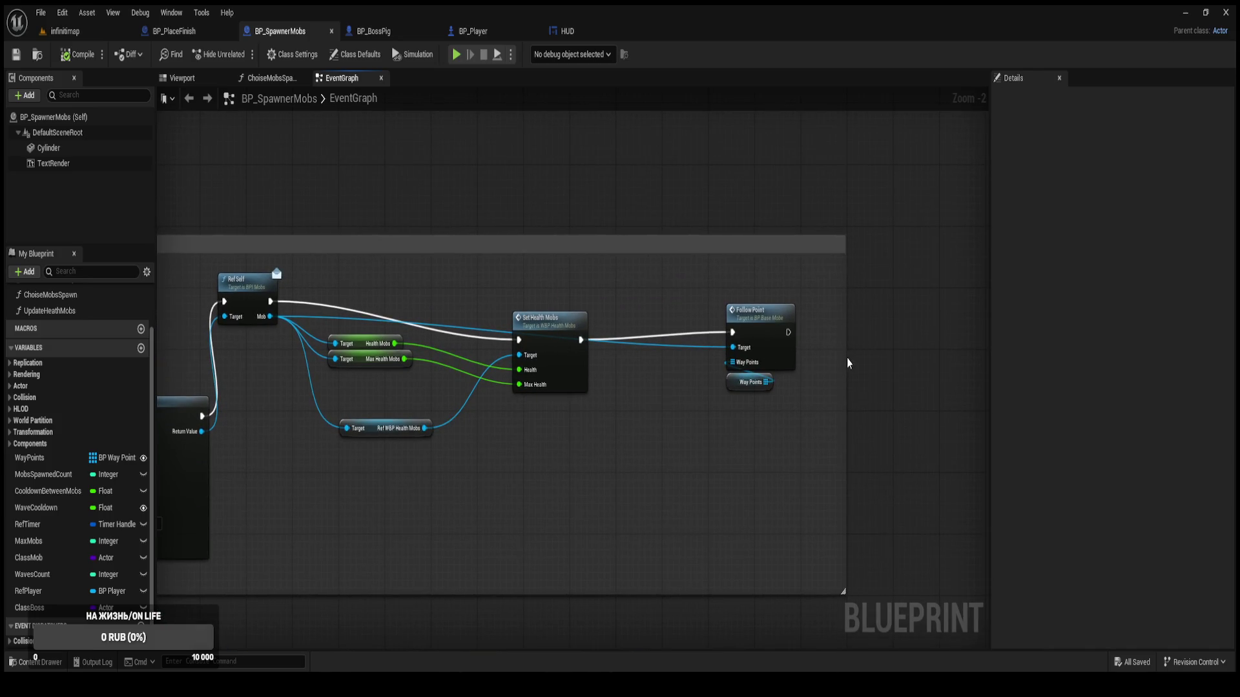
pyautogui.moveTo(847, 357); pyautogui.dragTo(915, 357)
pyautogui.moveTo(651, 210); pyautogui.dragTo(697, 211)
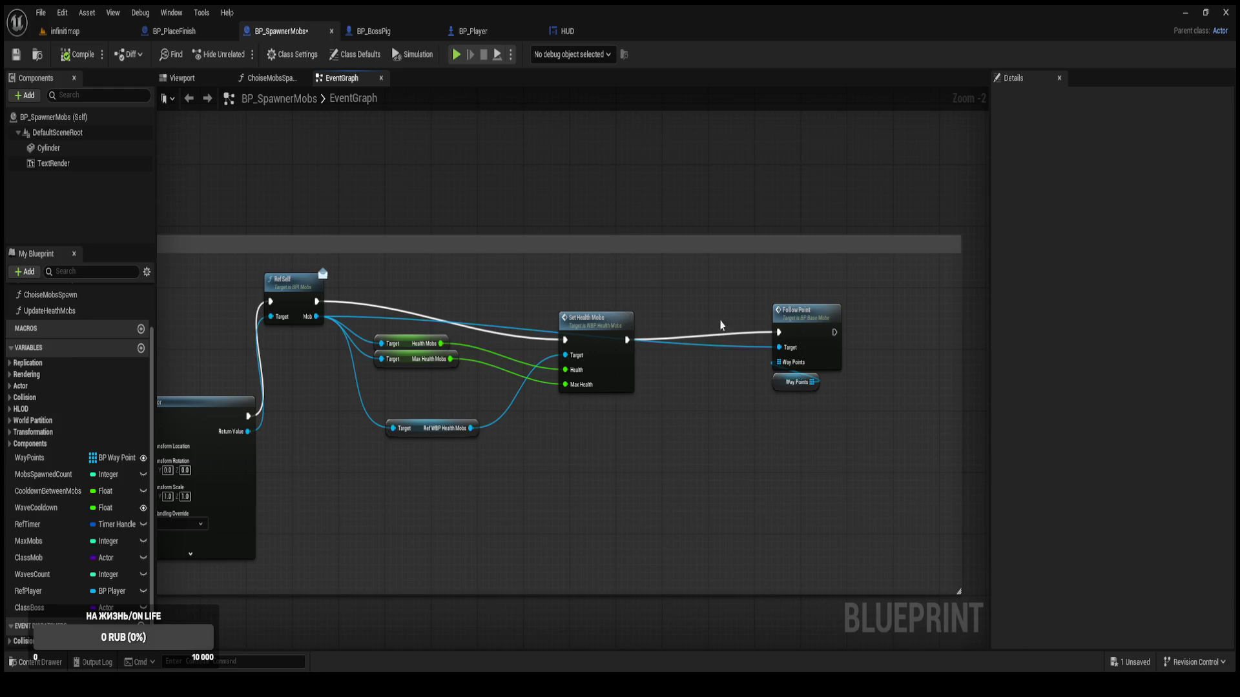
pyautogui.moveTo(388, 419); pyautogui.dragTo(459, 368)
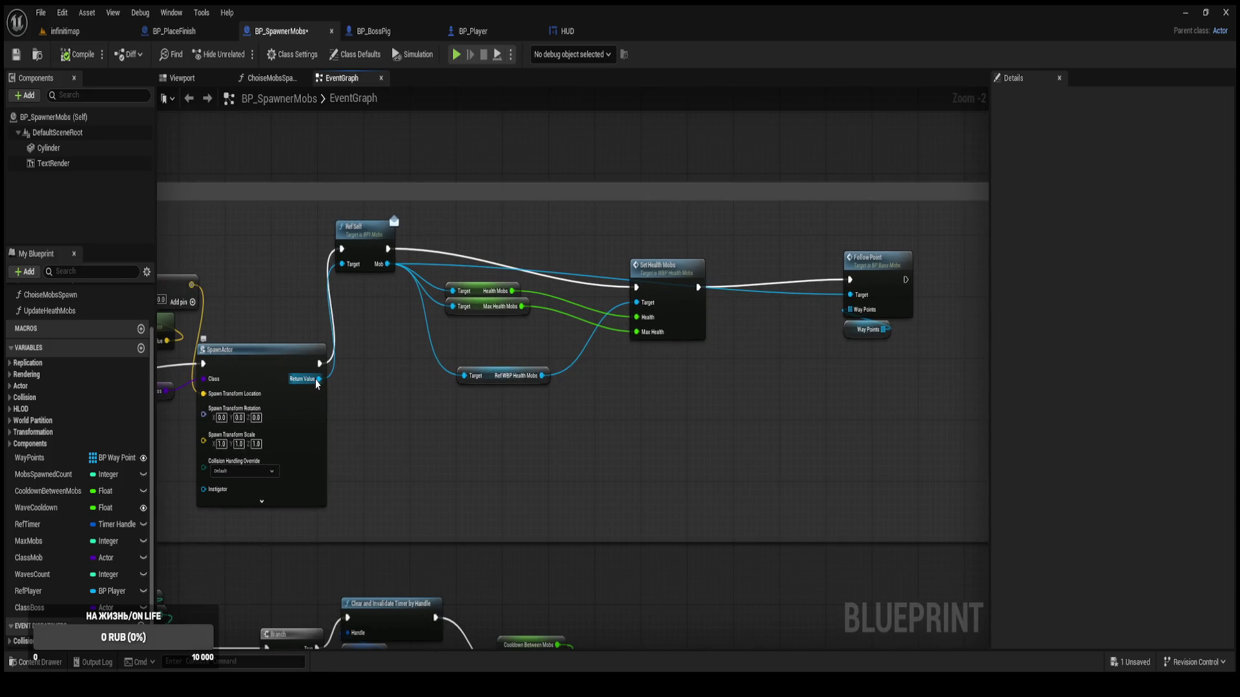
pyautogui.moveTo(317, 383); pyautogui.dragTo(408, 417)
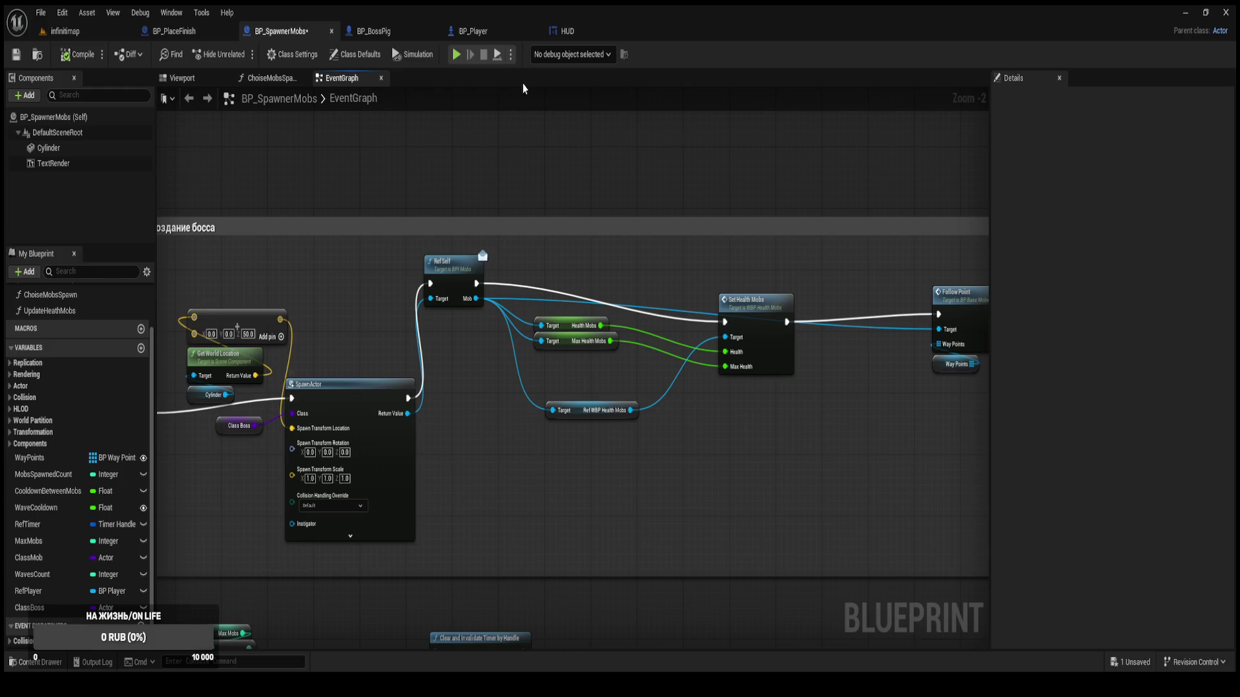
pyautogui.click(365, 31)
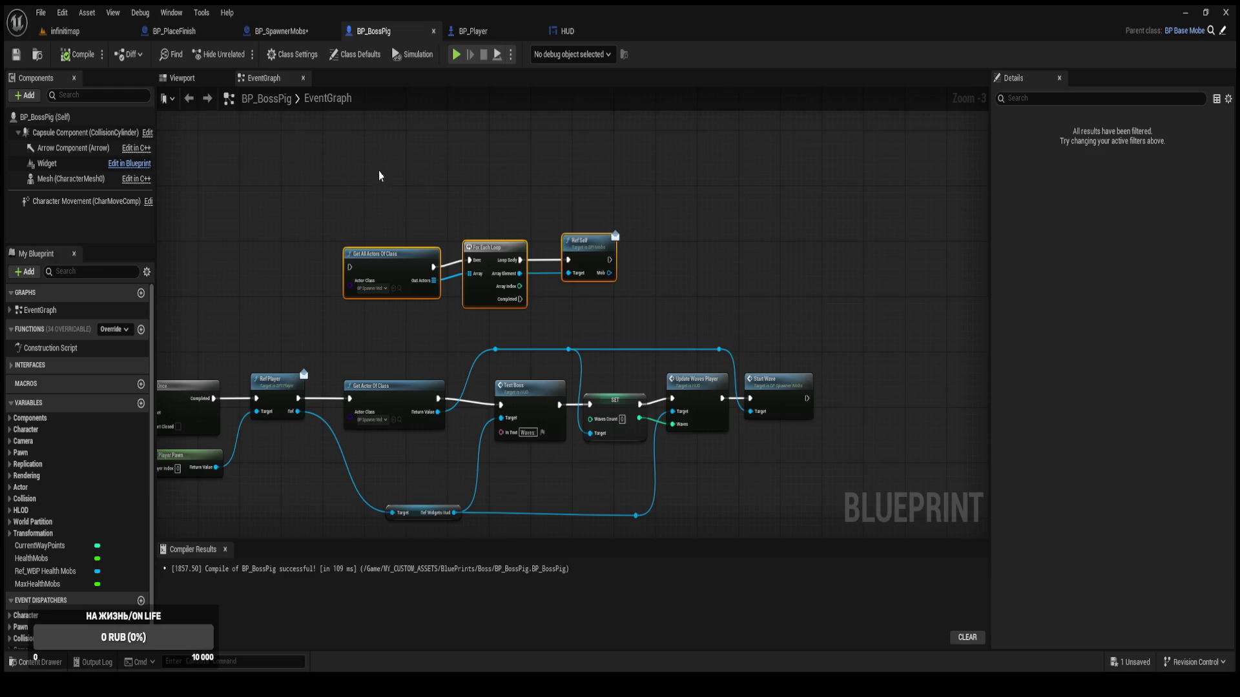
# Delete the Get All Actors Of Class, For Each Loop and Ref Self nodes, then compile BP_BossPig.
pyautogui.moveTo(379, 173)
pyautogui.mouseDown()
pyautogui.moveTo(486, 266)
pyautogui.moveTo(615, 301)
pyautogui.mouseUp()
pyautogui.press('Delete')
pyautogui.click(77, 55)
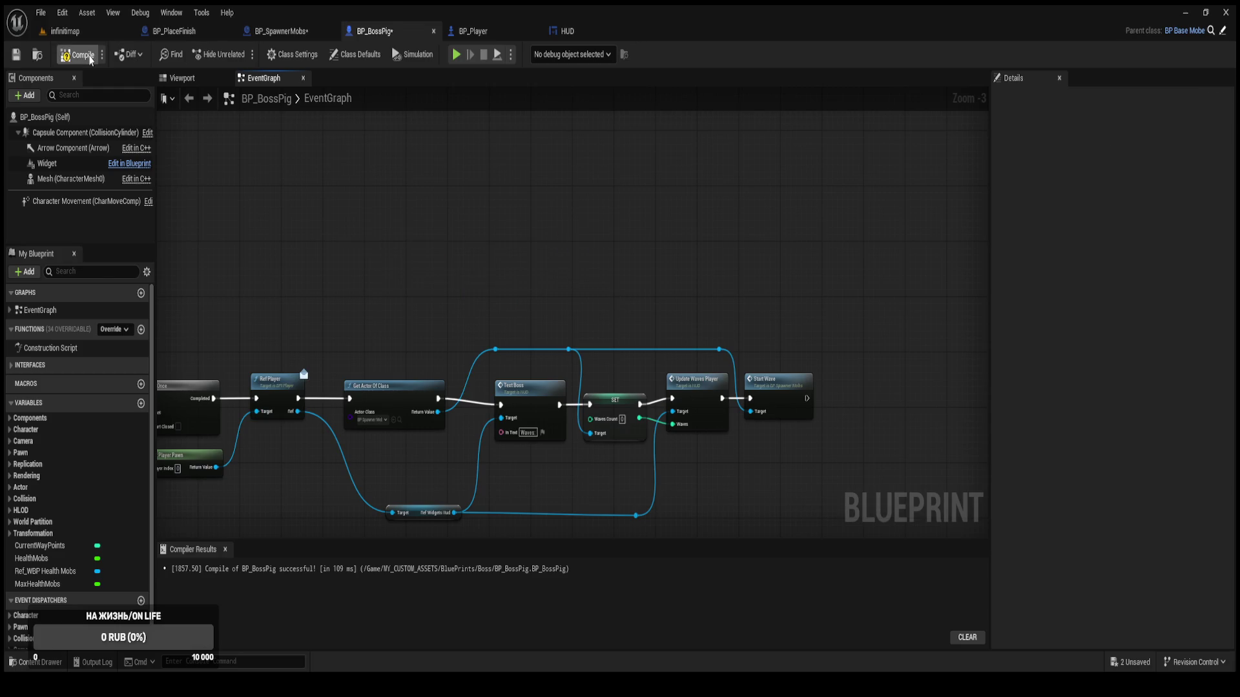